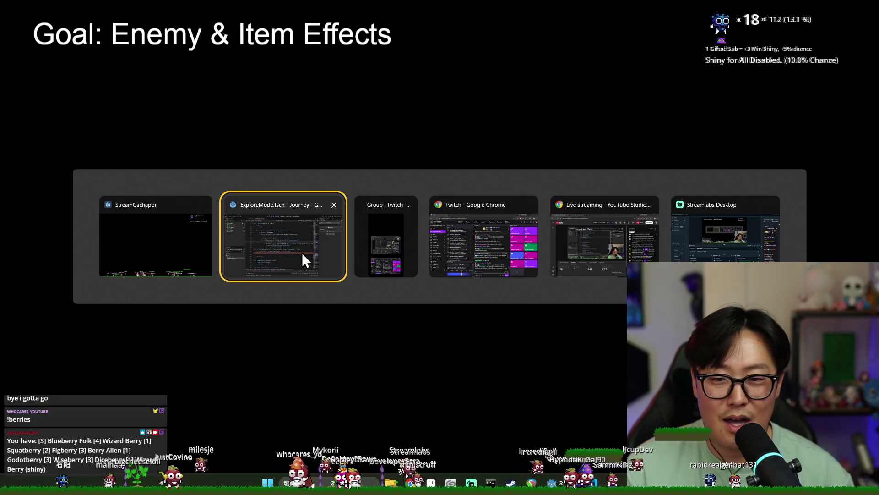
Bring the Godot script editor back to the front.
click(298, 251)
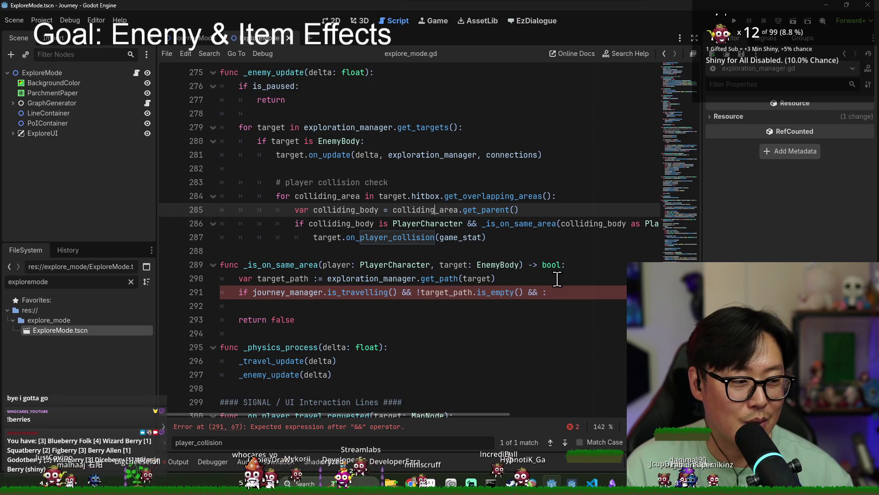
key(alt+Tab)
click(322, 245)
key(alt+Tab)
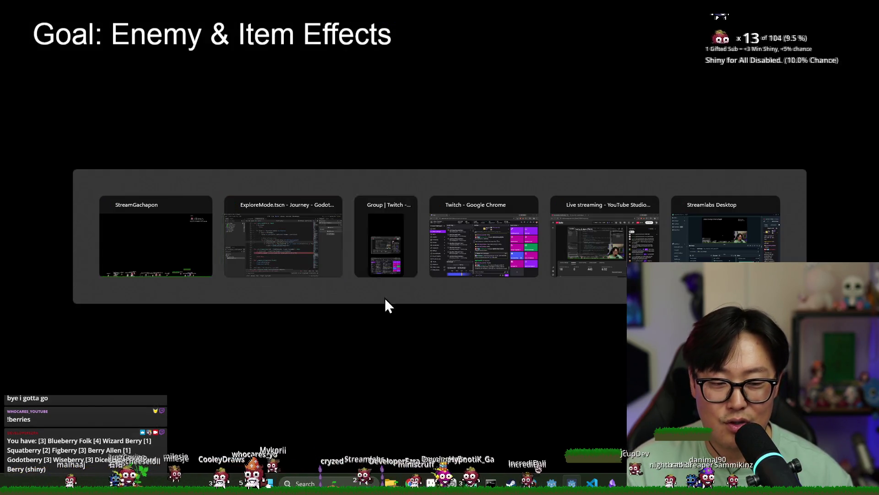
click(303, 215)
Inspect the unfinished _is_on_same_area condition on line 291 and its use of target_path.
click(467, 234)
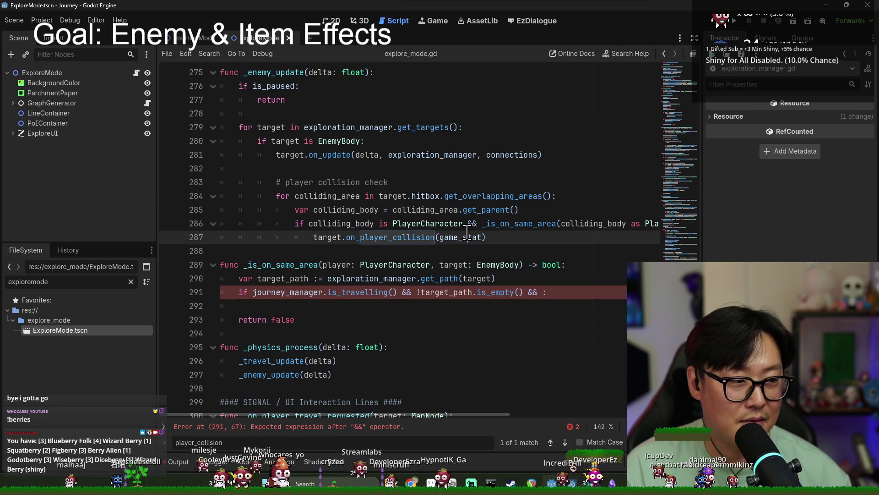
mouse_move(467, 232)
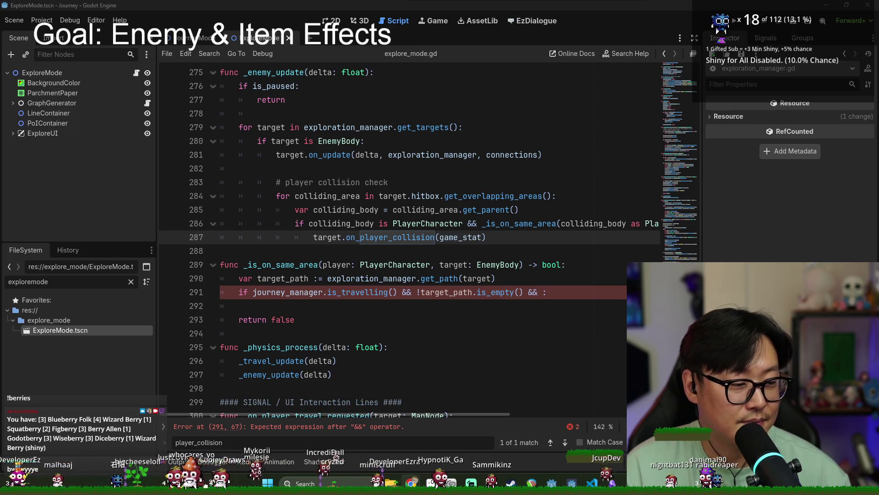
click(515, 304)
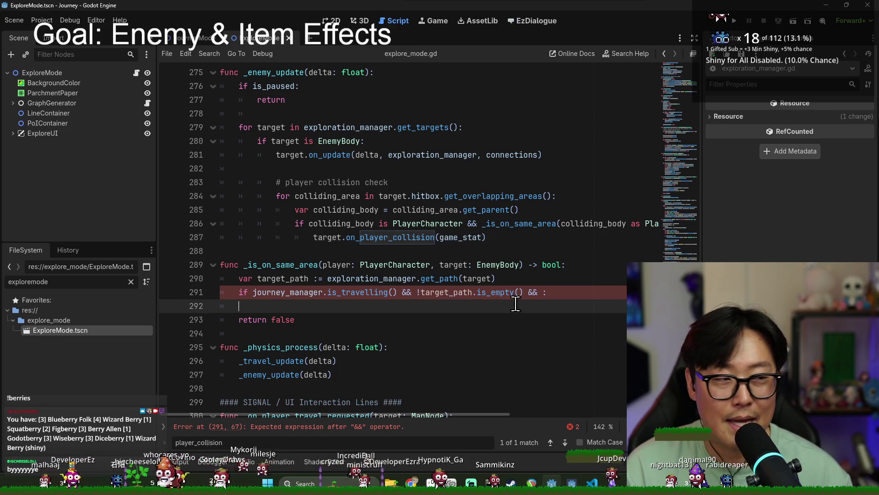
click(346, 292)
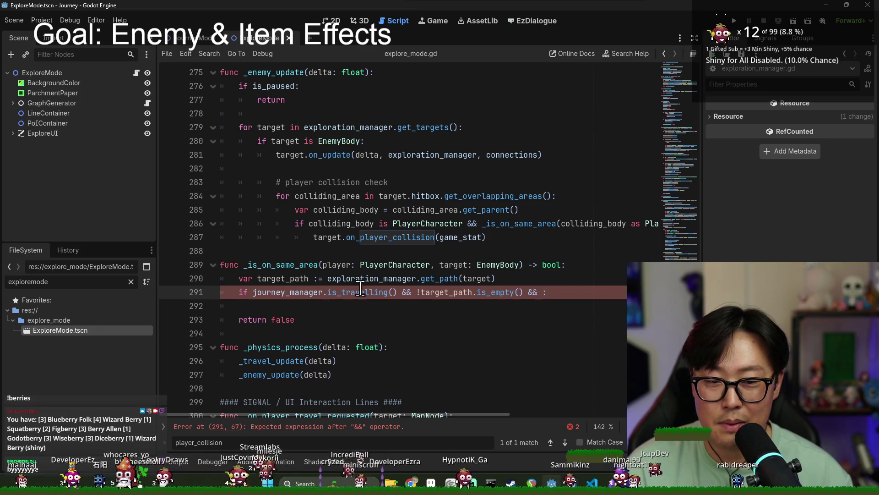
double_click(285, 278)
click(536, 292)
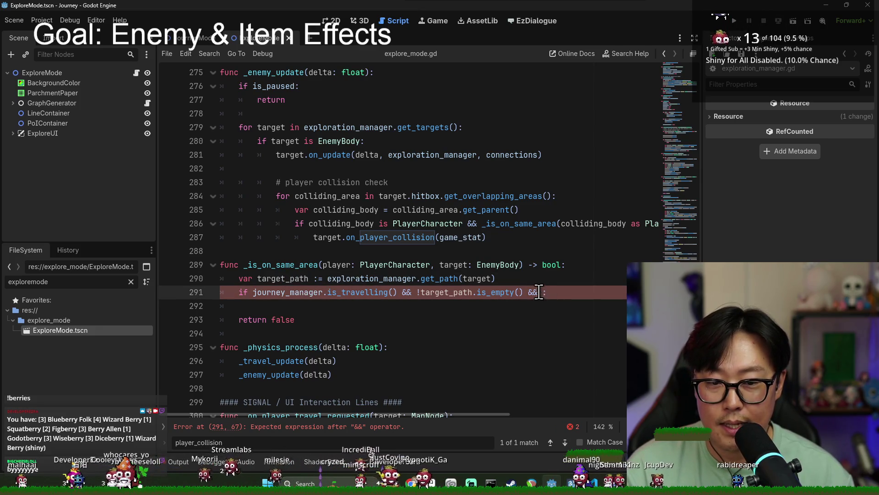
double_click(289, 278)
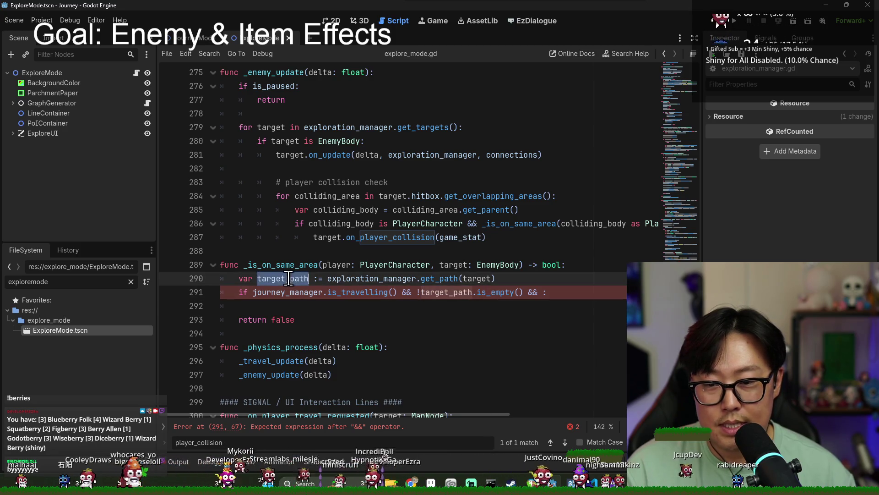
click(459, 292)
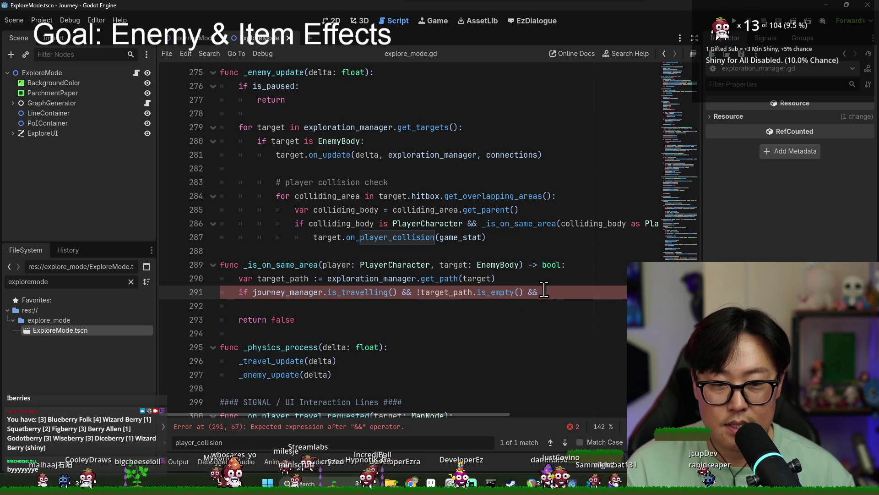
Make line 291 check target_path.has(player_previous_node) && target_path.has(player_current_node).
text(target_path.)
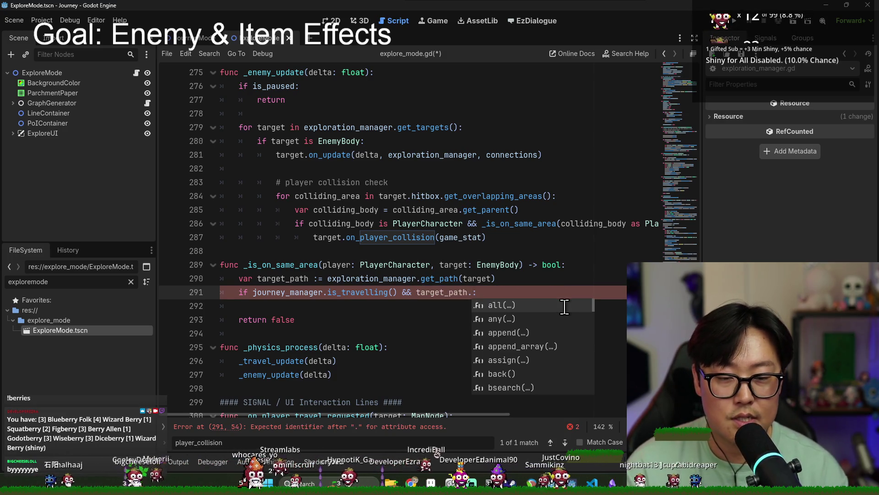
text(has(player_prev)
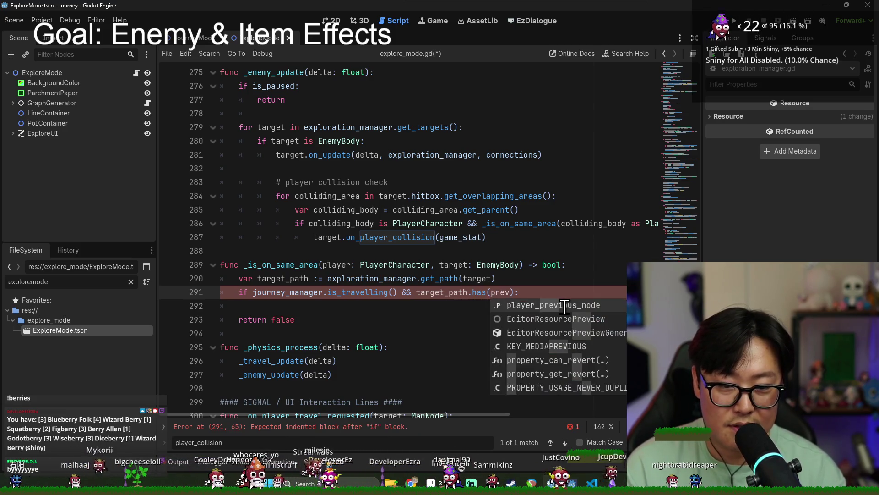
text(ious_node)
key(Return)
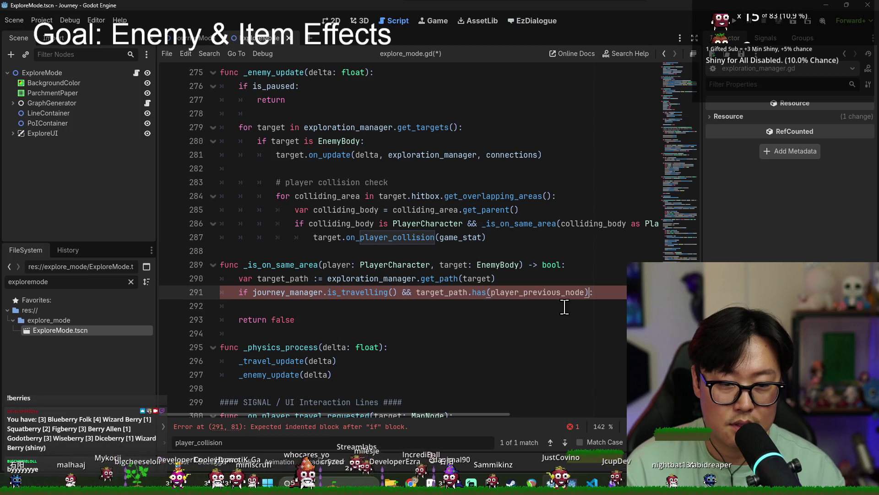
text(target_path.h)
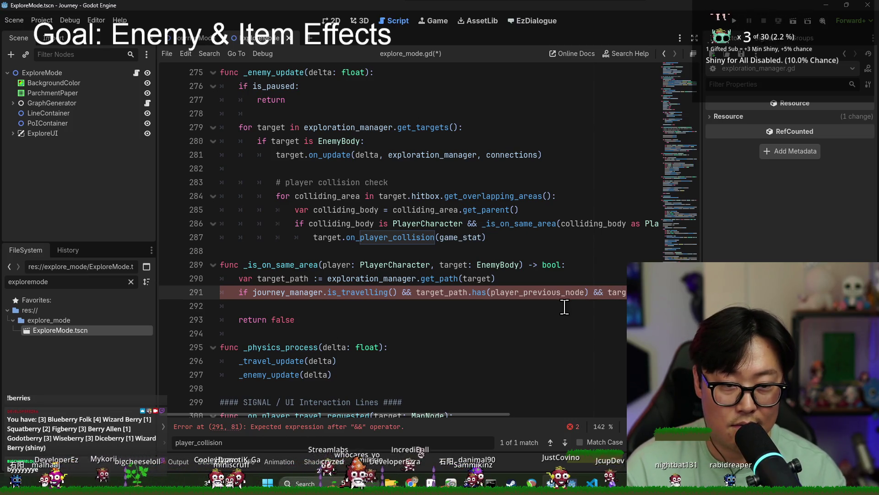
text(as()
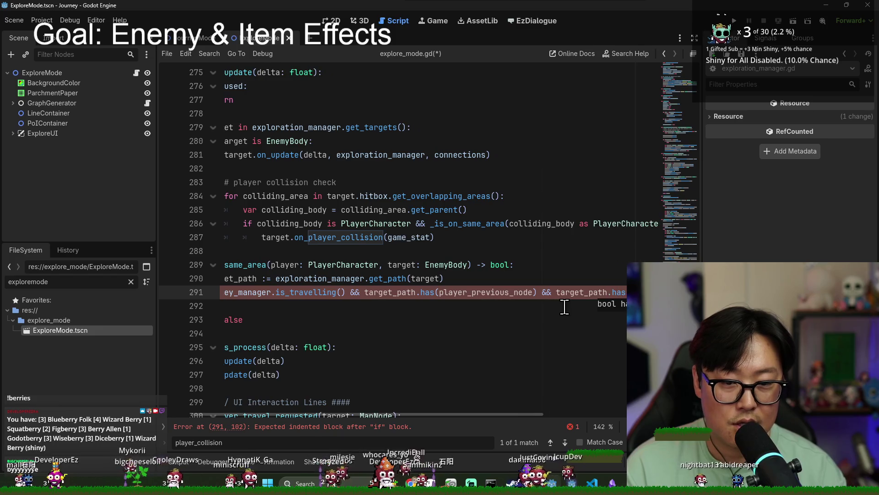
text(player_)
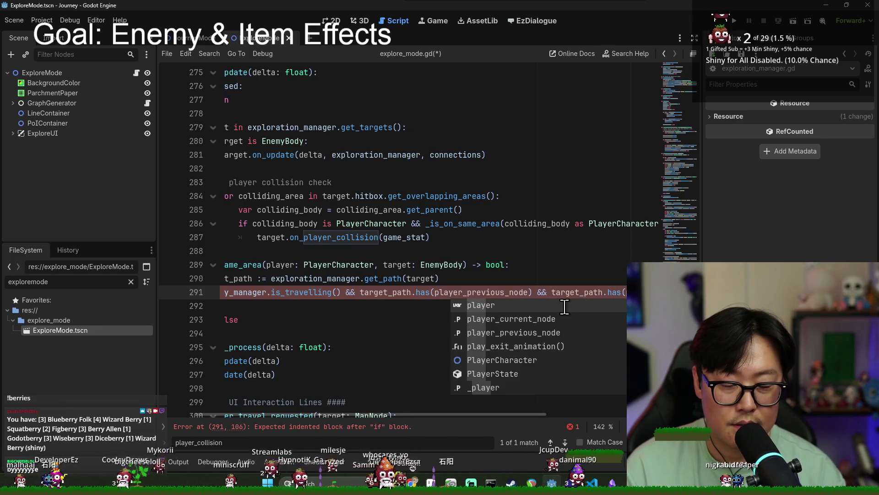
text(current_)
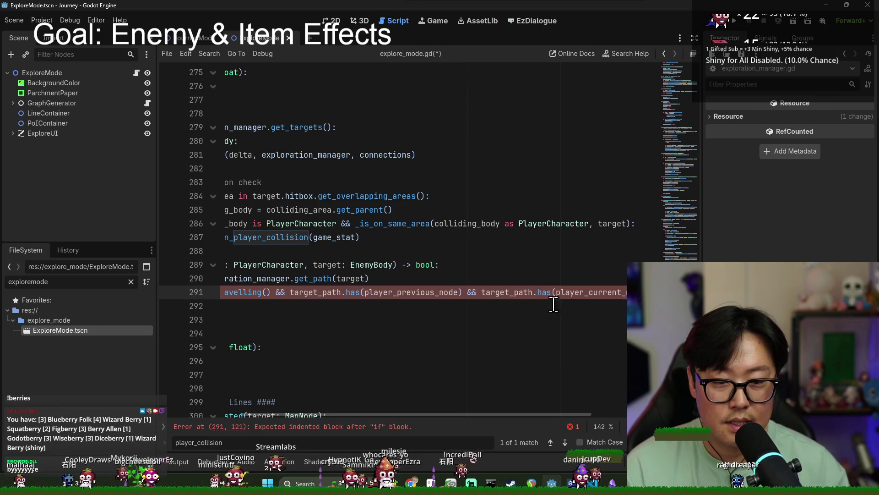
mouse_move(463, 416)
mouse_down()
mouse_move(399, 416)
mouse_move(584, 415)
mouse_up()
double_click(288, 292)
Add a '# in path collision' comment and a pass body under the condition, then save.
click(549, 255)
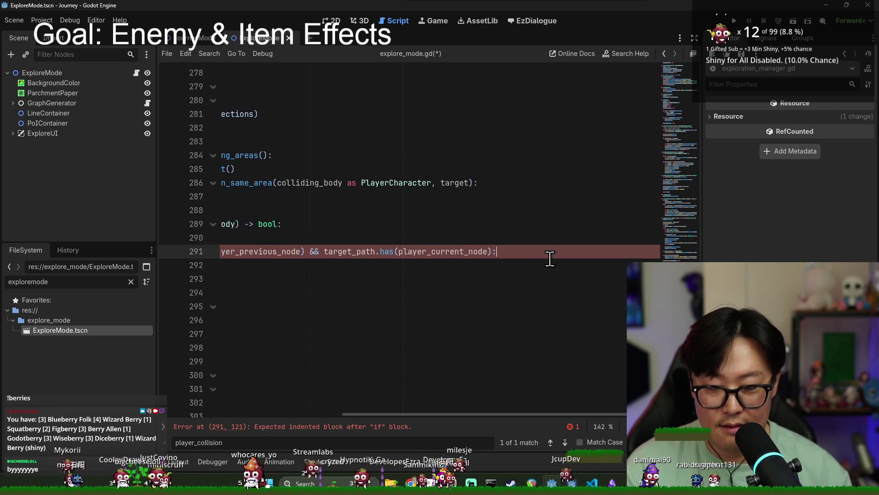
key(Return)
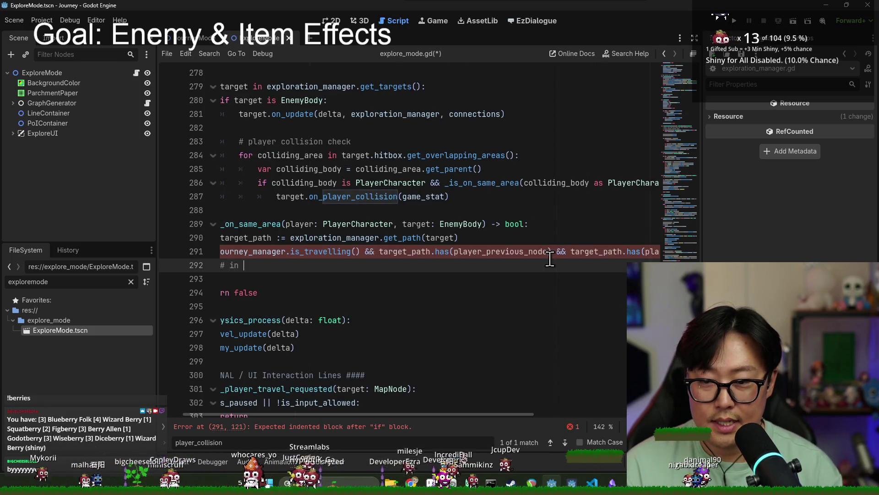
text(# in path collision)
key(Return)
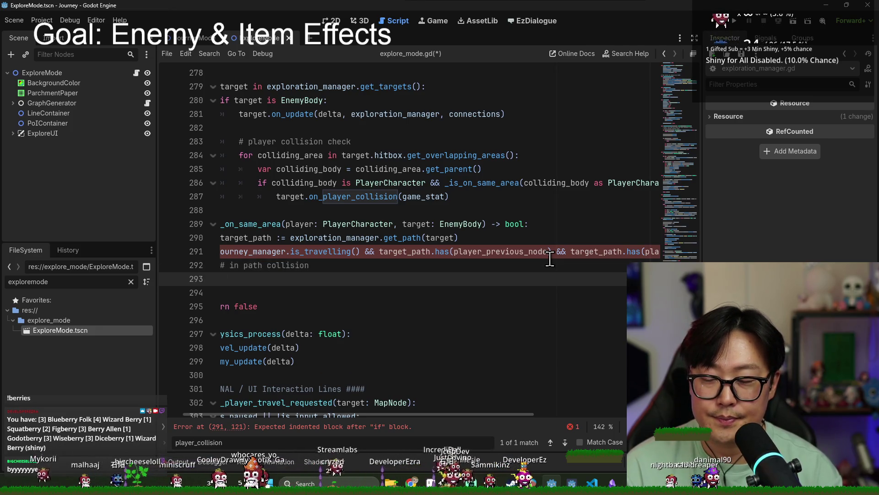
text(pass)
key(ctrl+s)
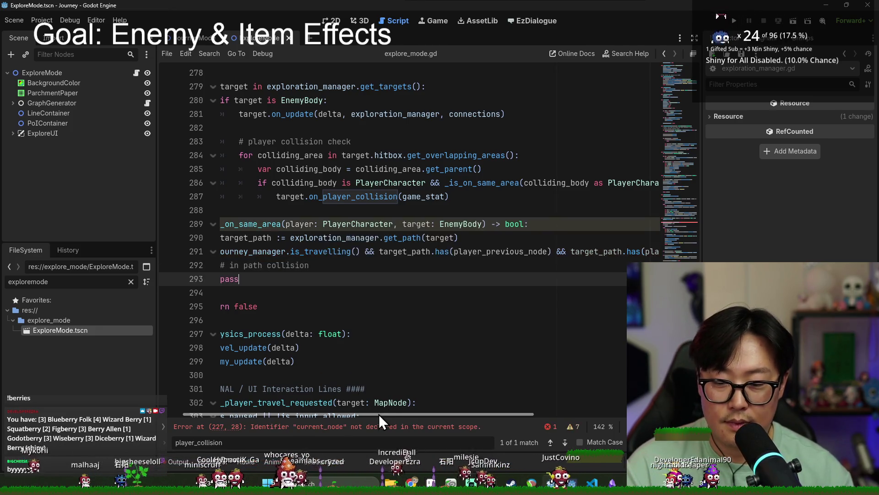
scroll(330, 323, up, 1)
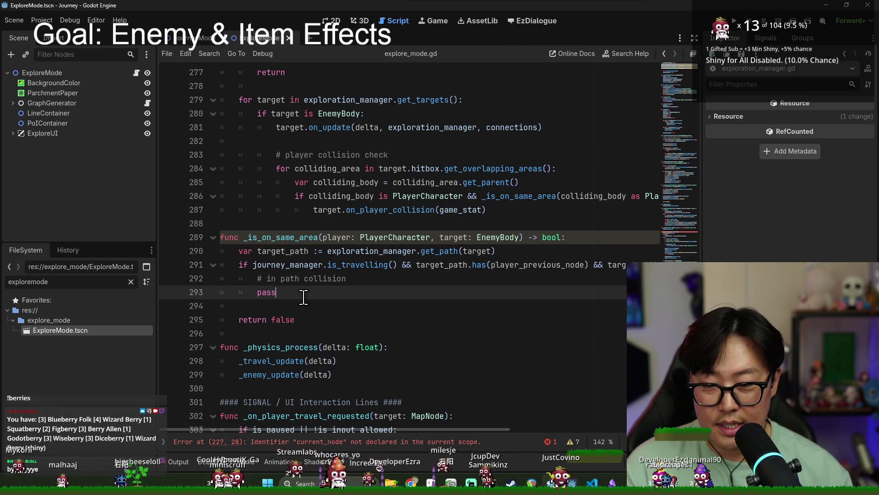
Start an elif branch with the is_travelling() check and exploration_manager.get_target_current_node(target).
key(Return)
text(elif)
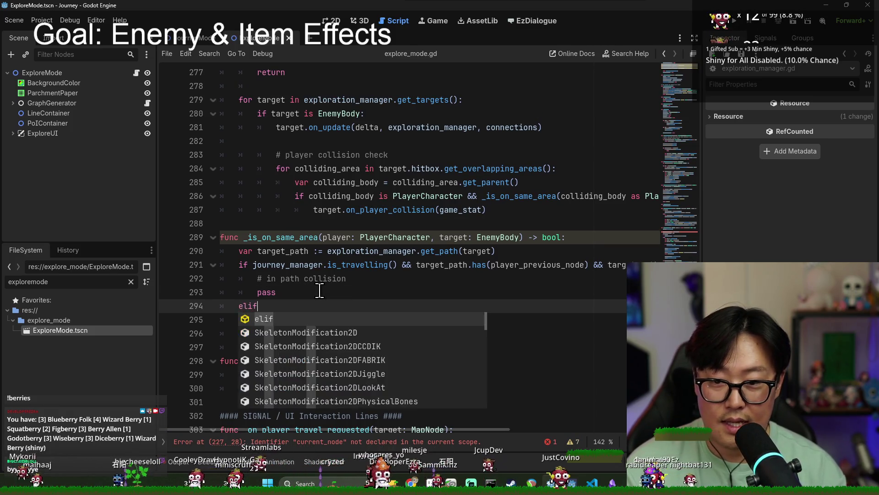
drag(253, 265, 398, 265)
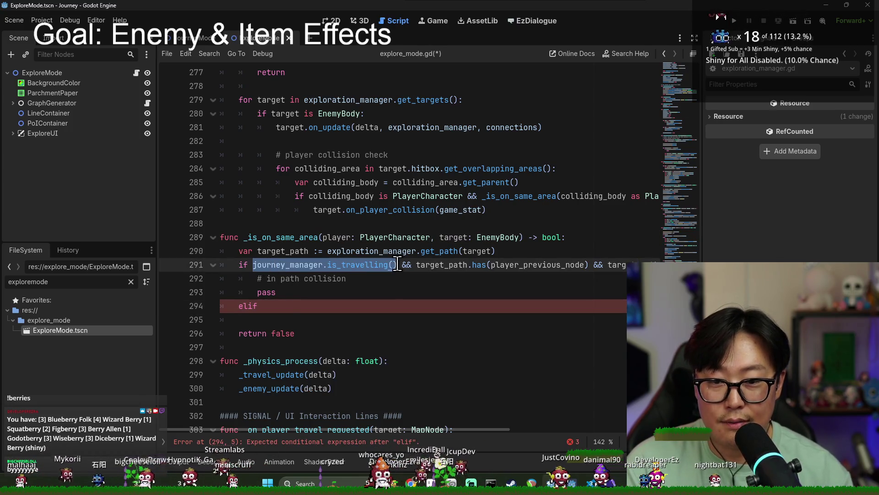
key(ctrl+c)
click(283, 305)
key(ctrl+v)
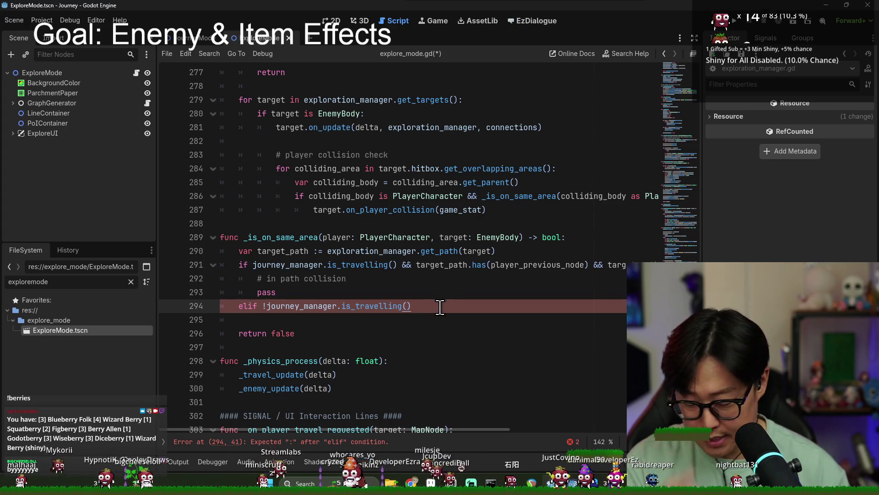
text( &&)
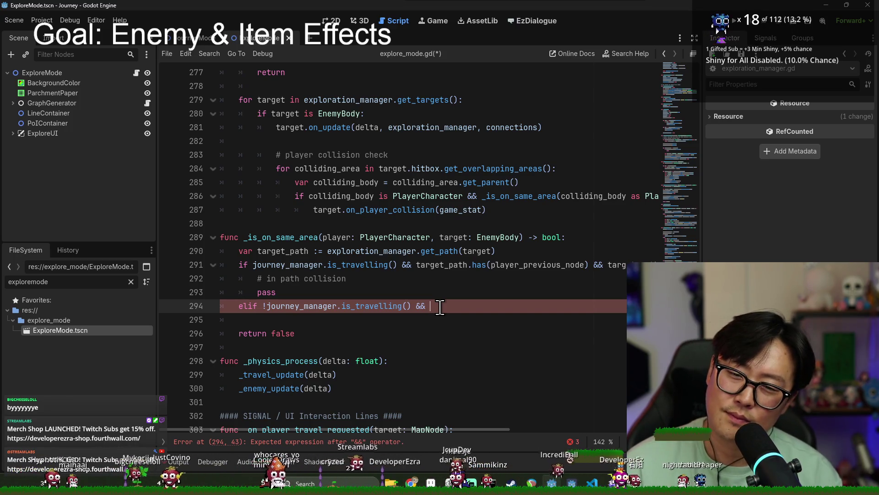
text(o)
key(Return)
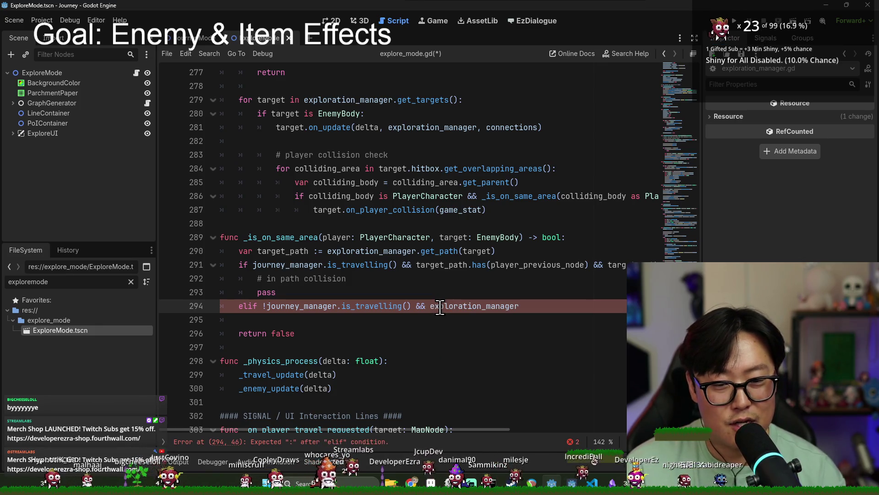
text(.get)
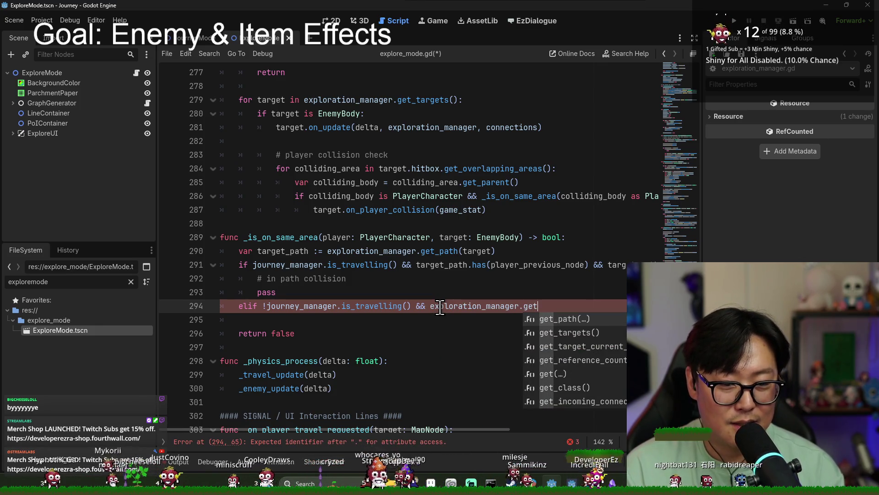
text(_)
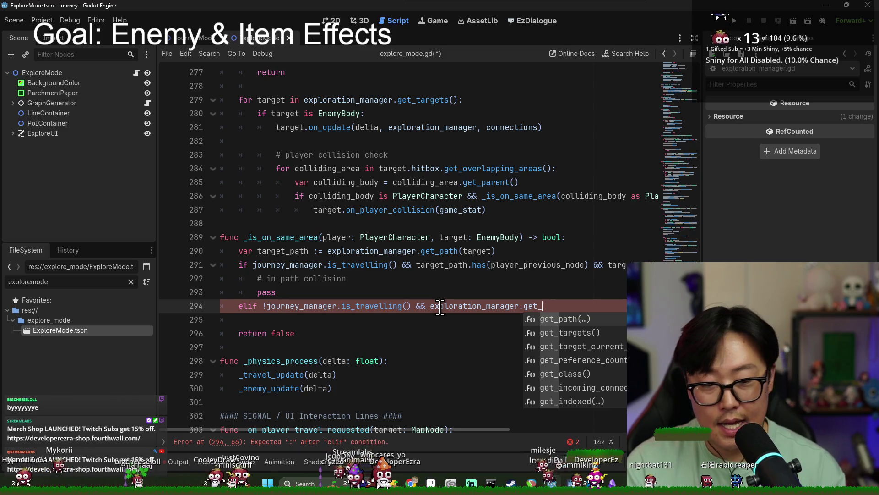
text(cu)
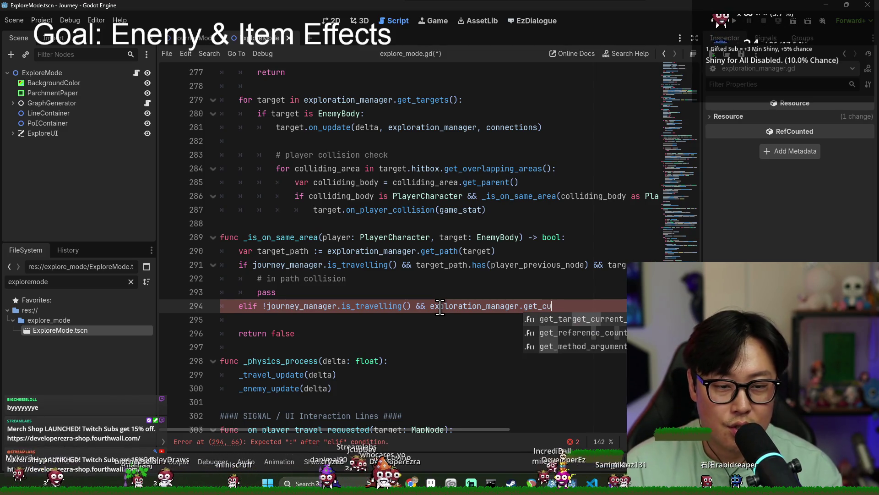
key(Return)
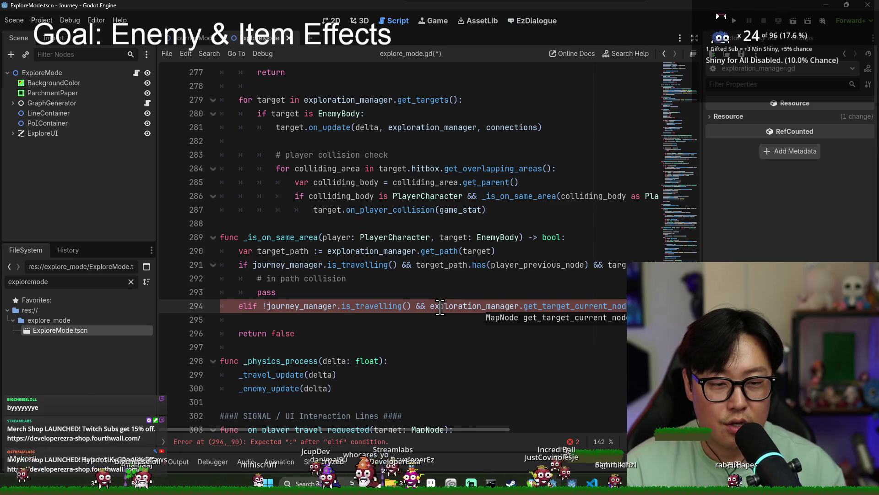
key(Escape)
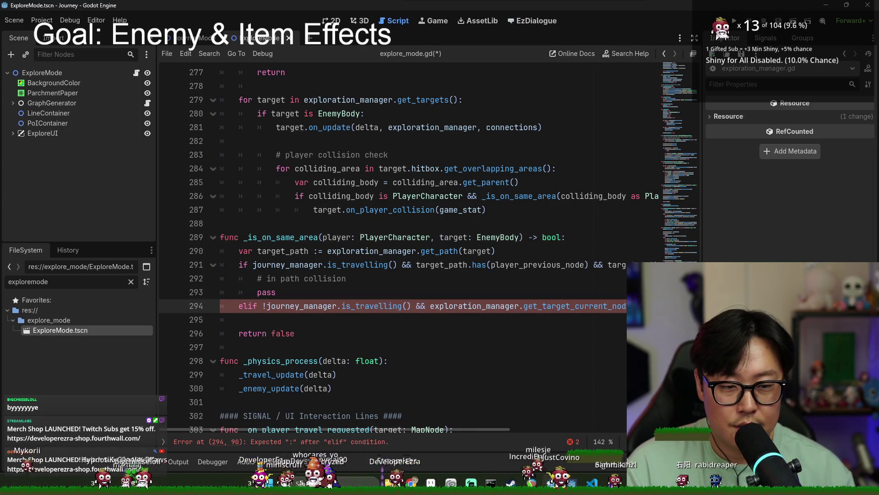
Finish the elif with == player_current_node, add return true, and save.
scroll(403, 334, right, 1)
double_click(426, 306)
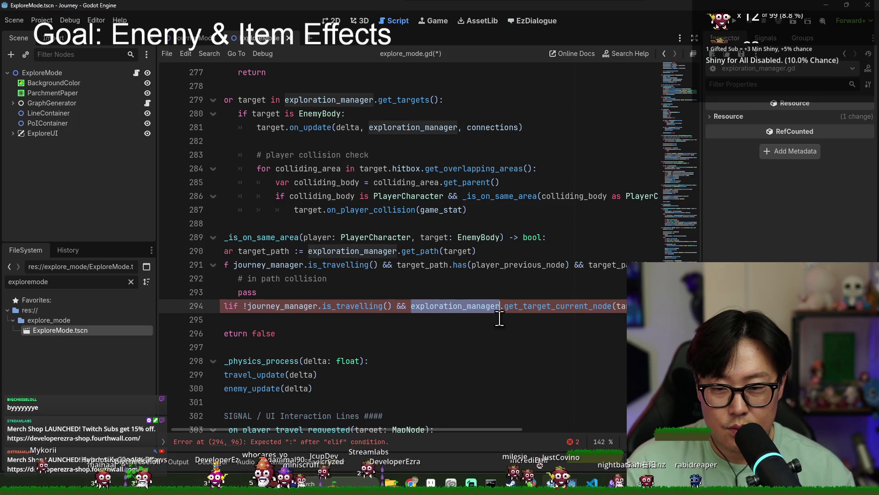
click(569, 364)
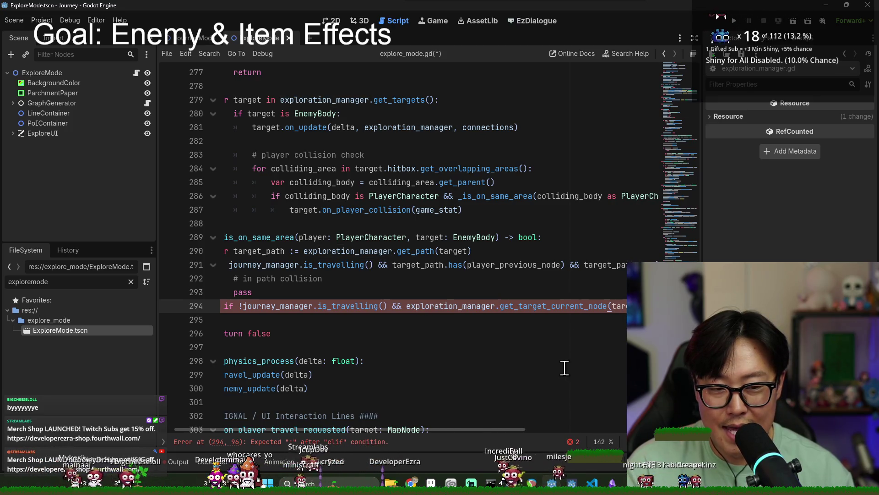
text(== player_)
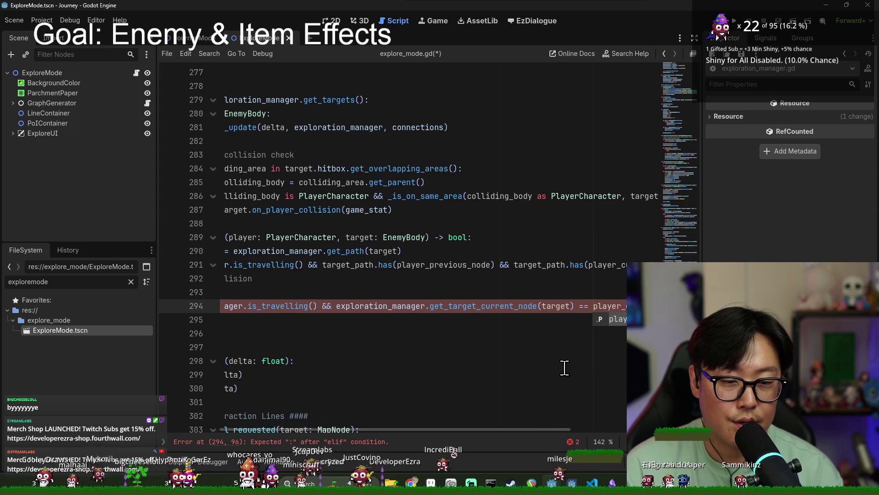
key(Return)
key(Return)
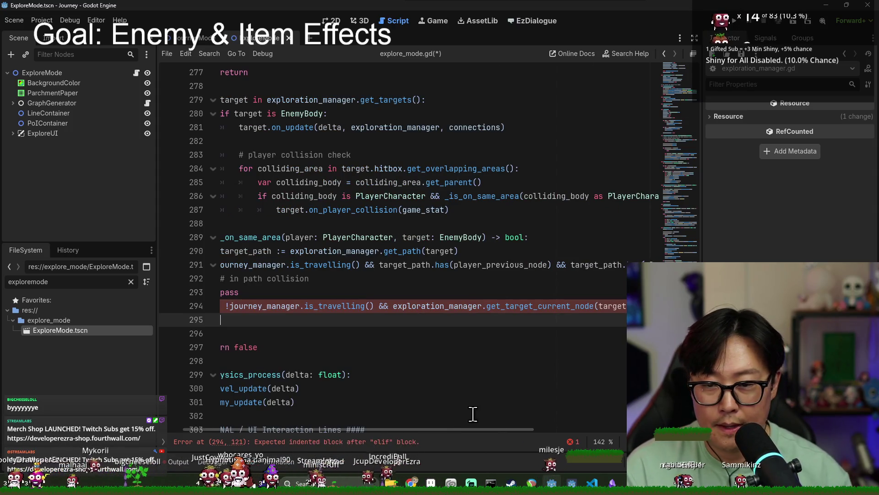
drag(422, 429, 399, 429)
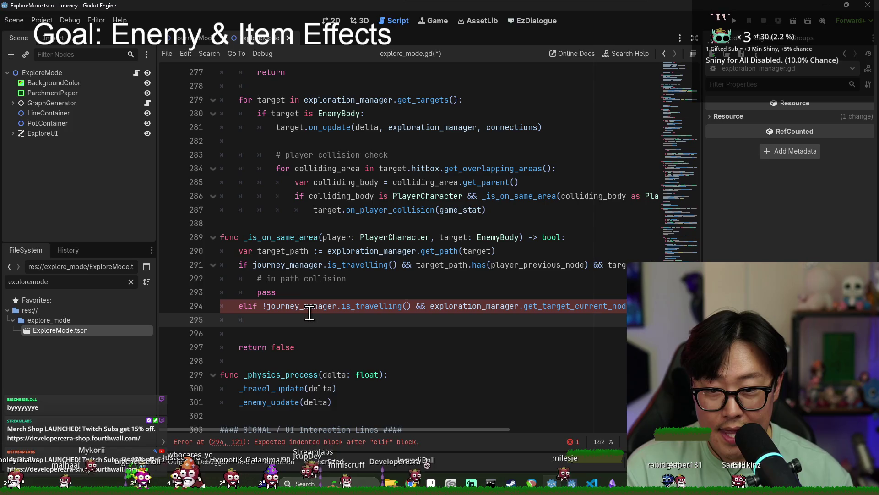
key(BackSpace)
text(return true)
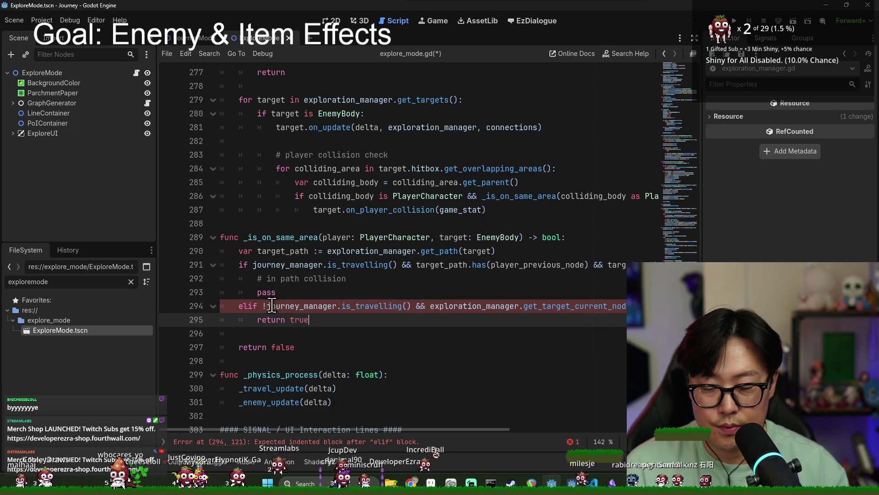
drag(257, 292, 272, 291)
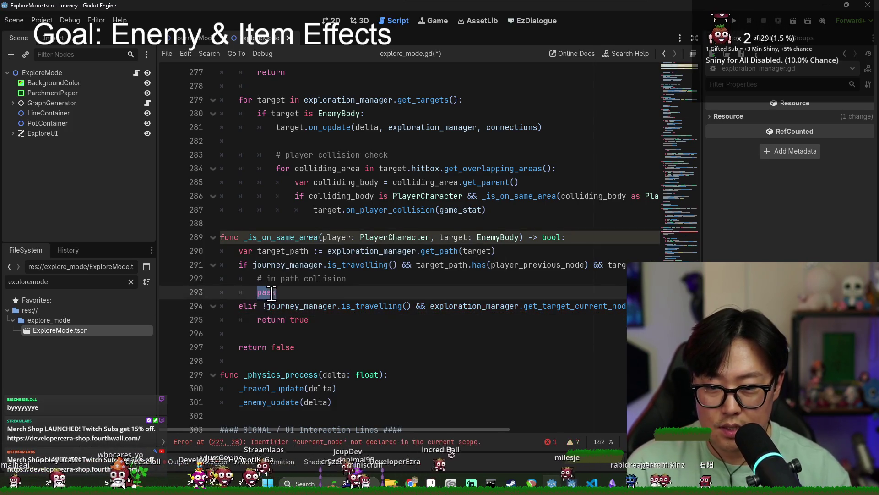
text(return true)
key(ctrl+s)
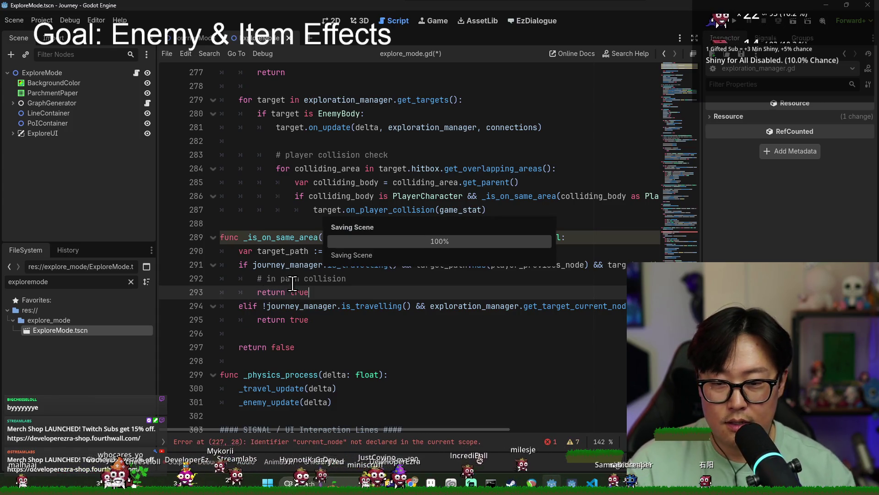
Add a '# in node collision' comment above return true, save, and find _is_on_same_area's earlier use.
click(302, 347)
click(276, 318)
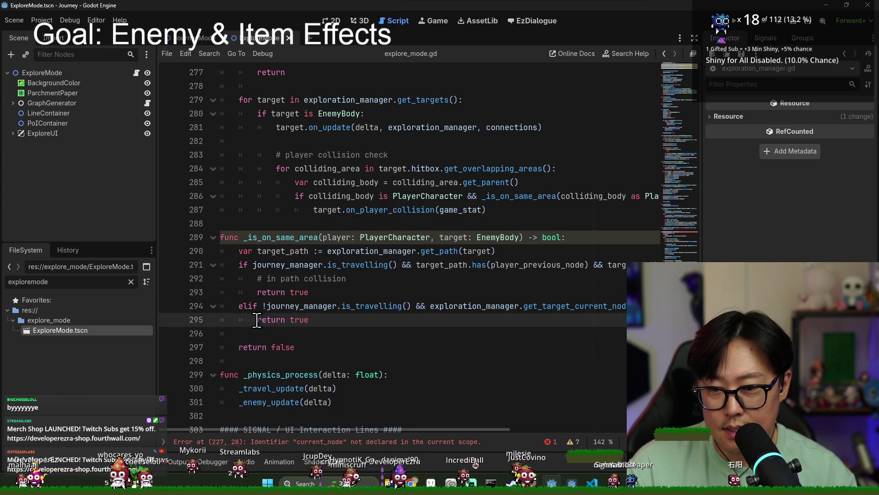
key(ctrl+shift+Return)
text(# in node colli)
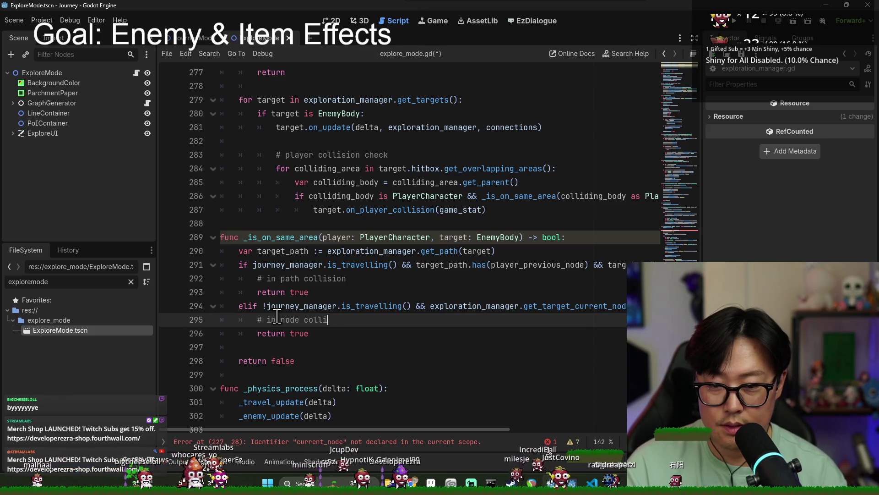
text(sion)
key(ctrl+s)
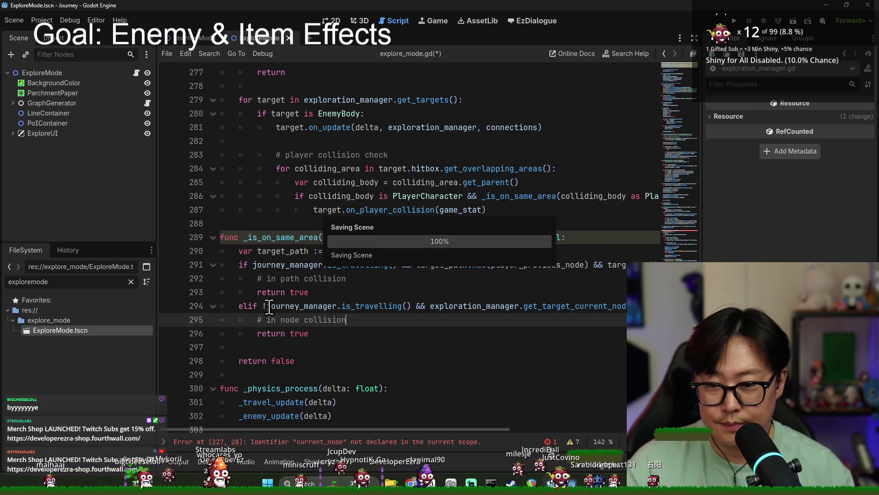
double_click(281, 236)
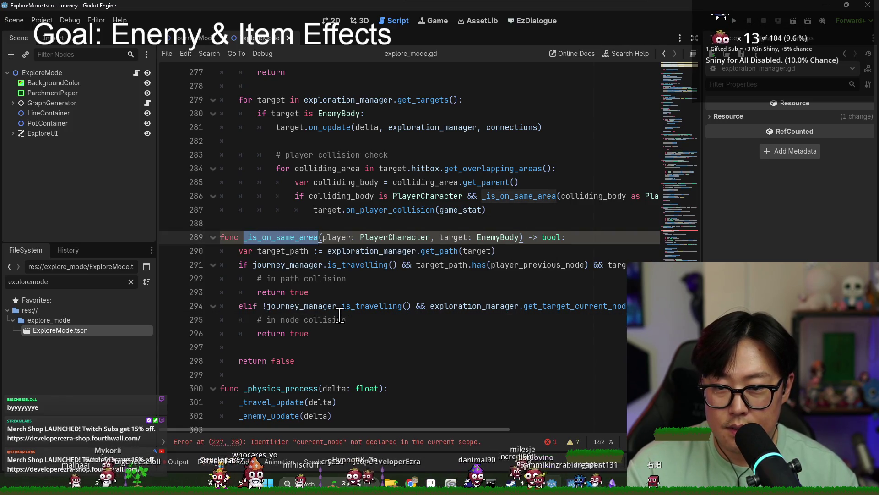
key(shift+F3)
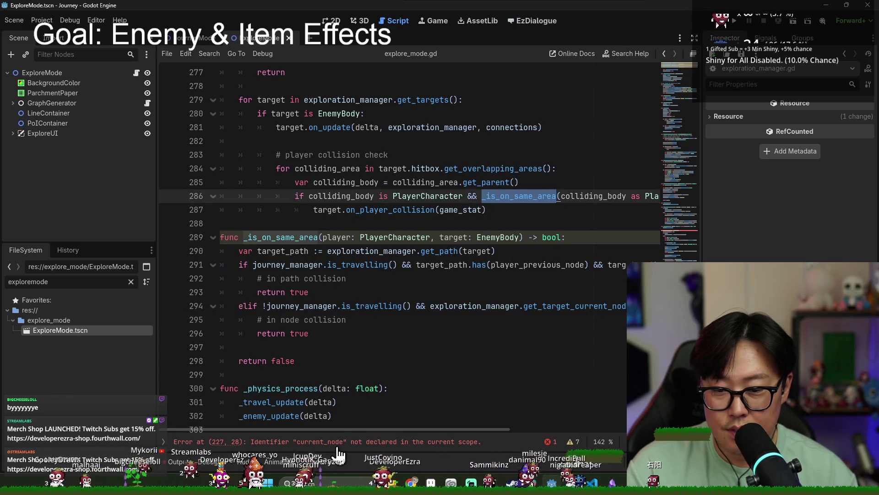
Fix 'playecurrent_node' to player_current_node on line 227, save, and run the Journey game.
click(338, 442)
text(playe)
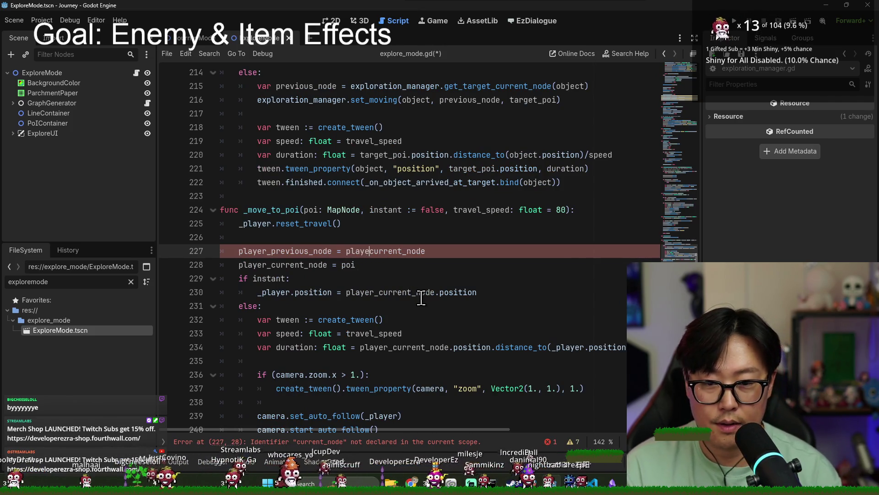
text(r_)
key(ctrl+s)
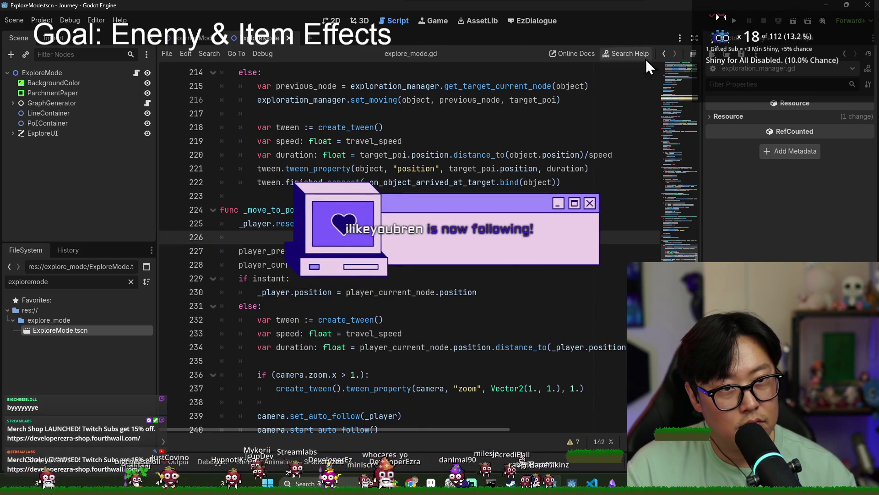
click(735, 22)
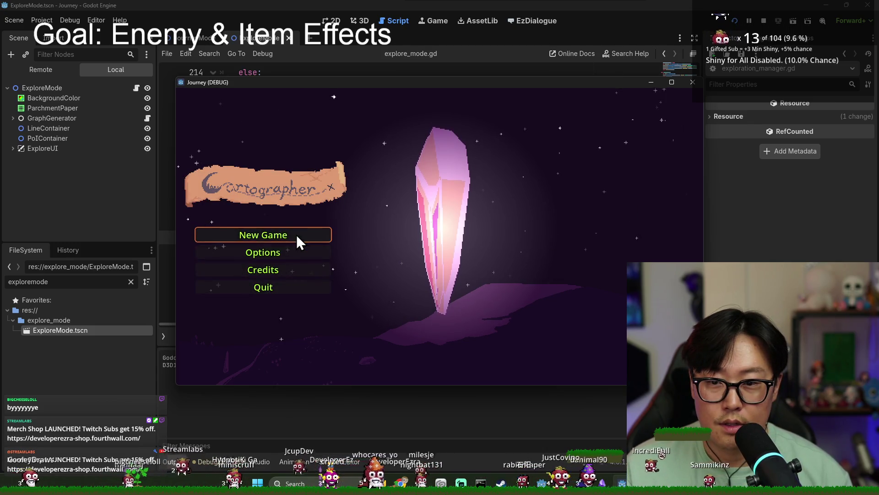
Start a new game and move across the first map, dismissing the limited-moves tutorial.
click(296, 238)
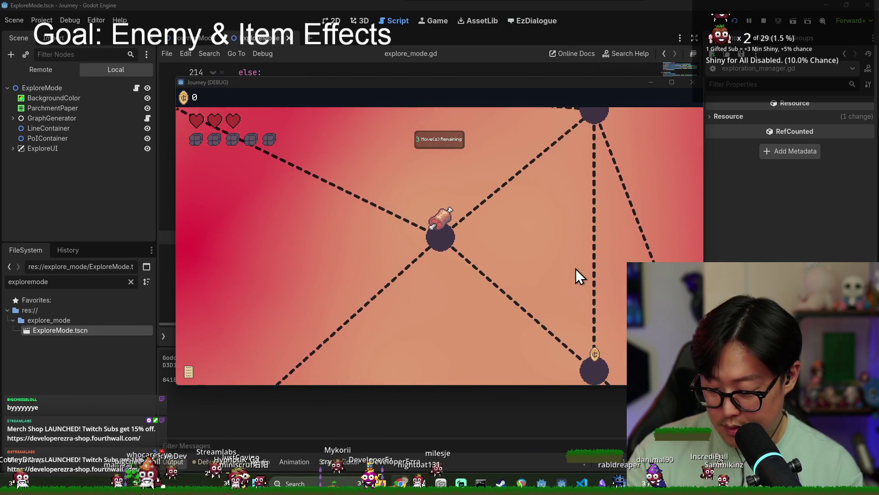
click(455, 219)
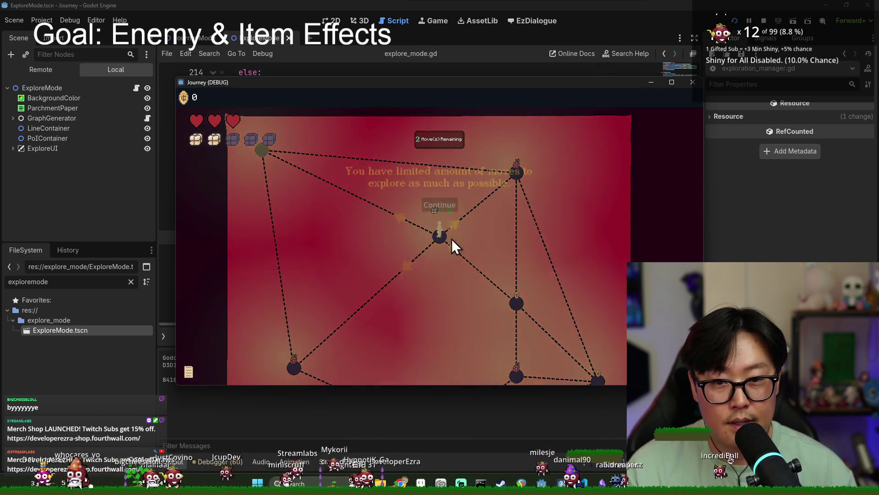
click(441, 206)
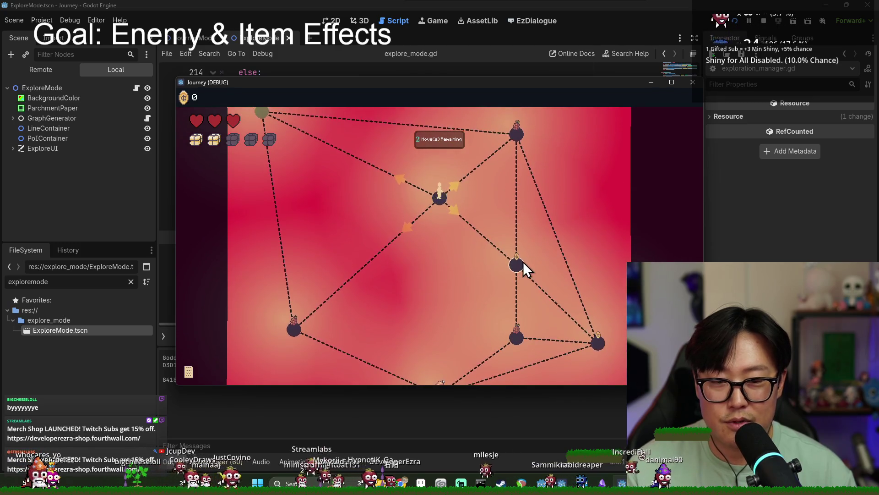
click(518, 264)
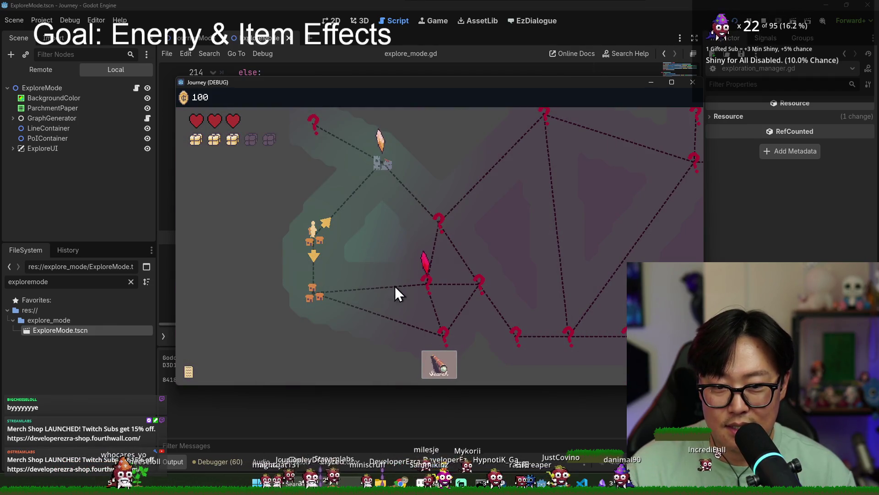
Travel to the overworld node, close the tutorial message, and walk to the castle node.
click(376, 166)
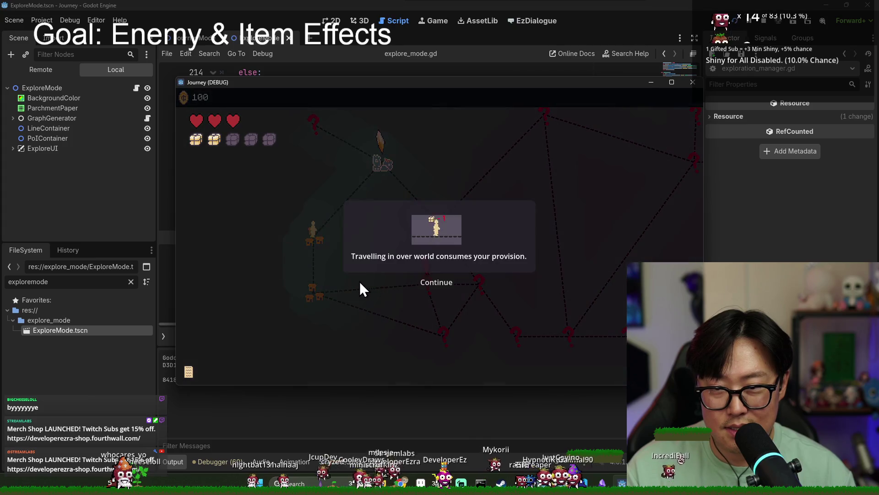
click(428, 282)
click(430, 282)
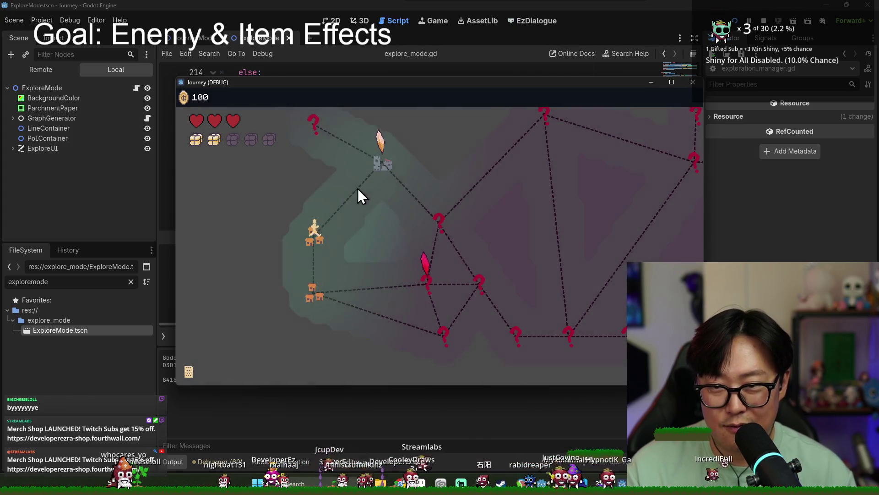
click(358, 188)
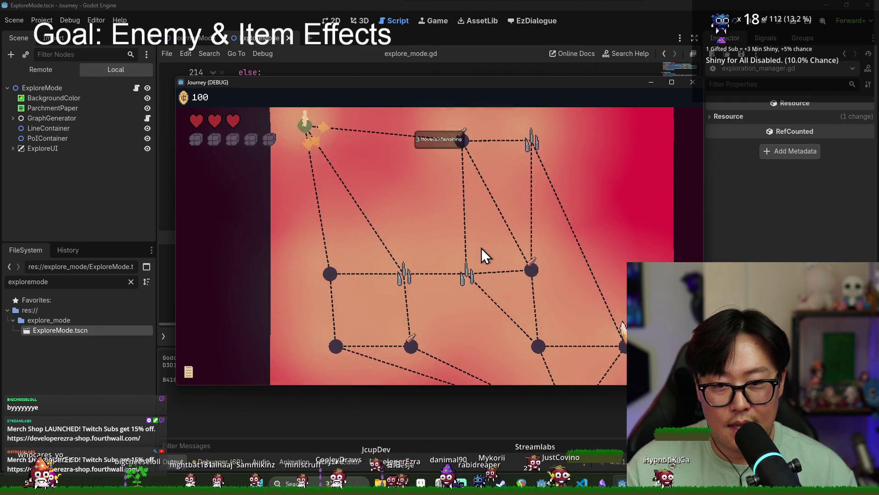
scroll(482, 248, down, 1)
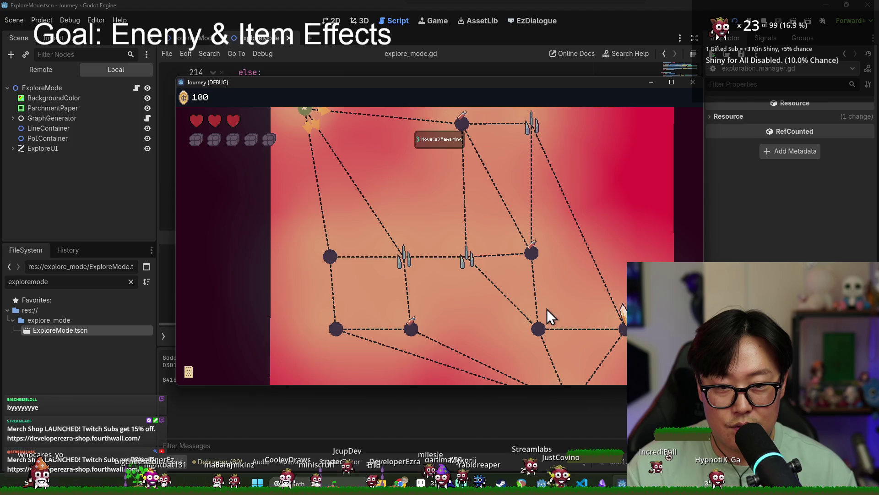
Move through the top, lower, bottom-right and house nodes, then restart when the journey ends.
click(461, 123)
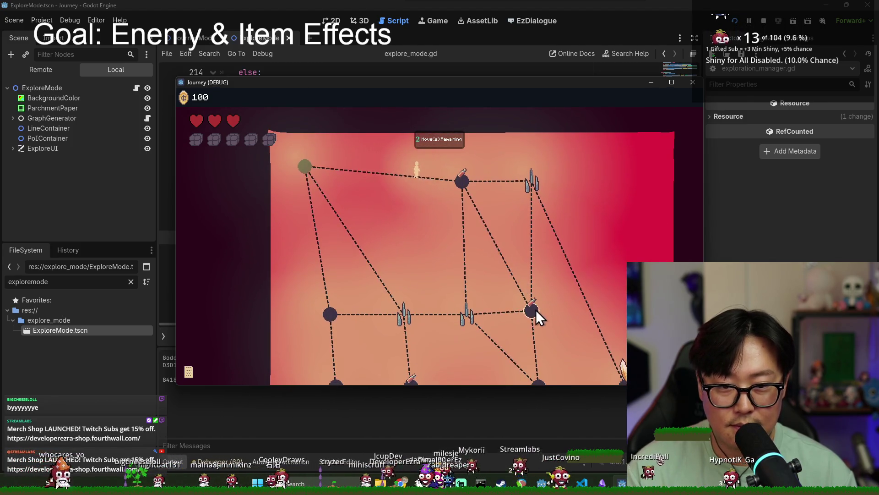
click(528, 308)
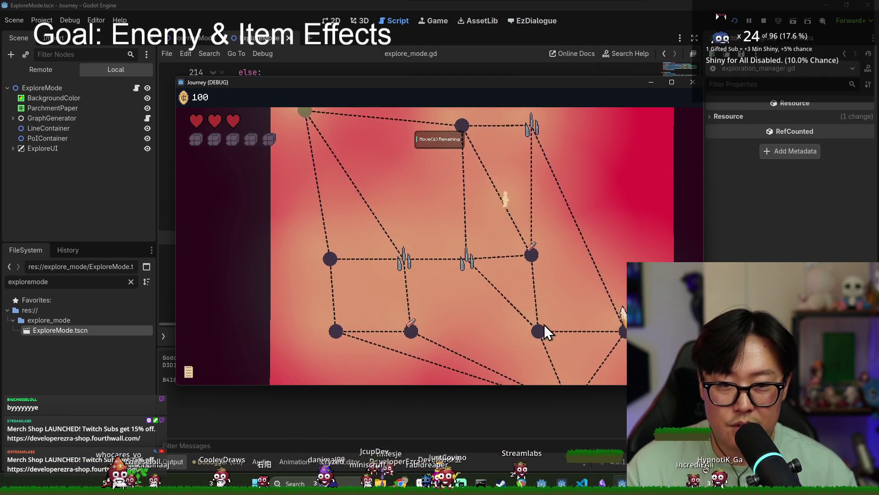
click(541, 326)
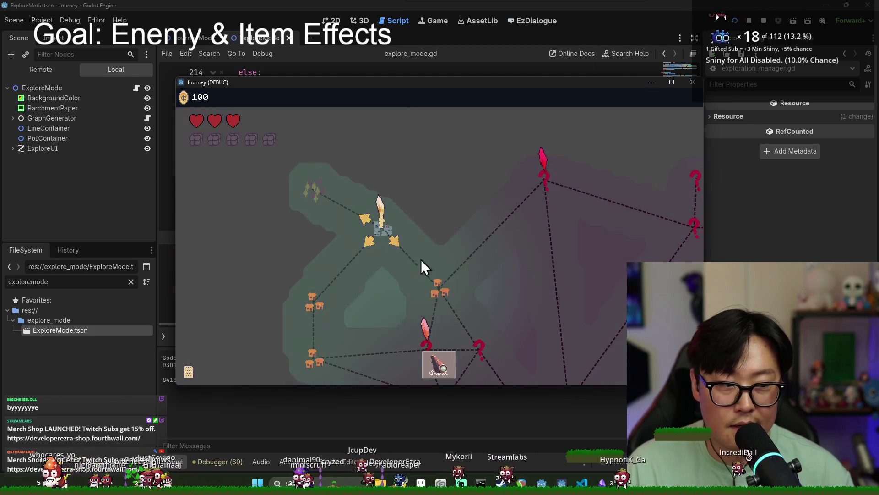
click(441, 230)
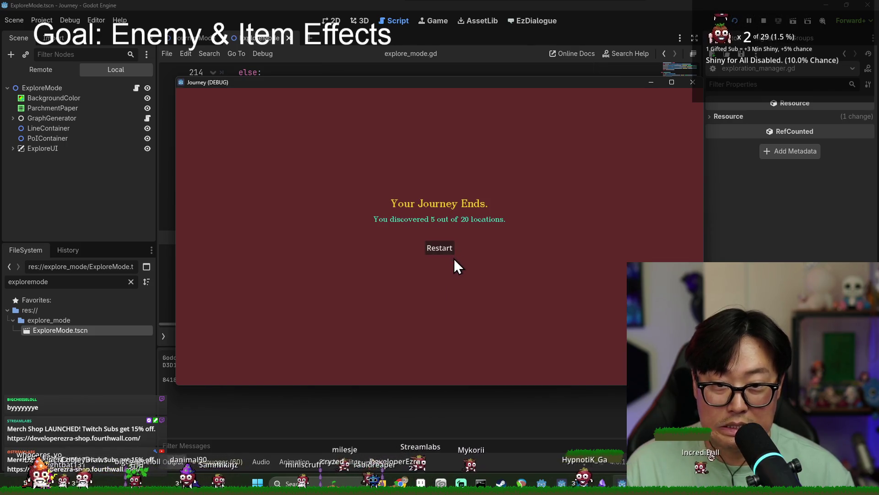
click(444, 255)
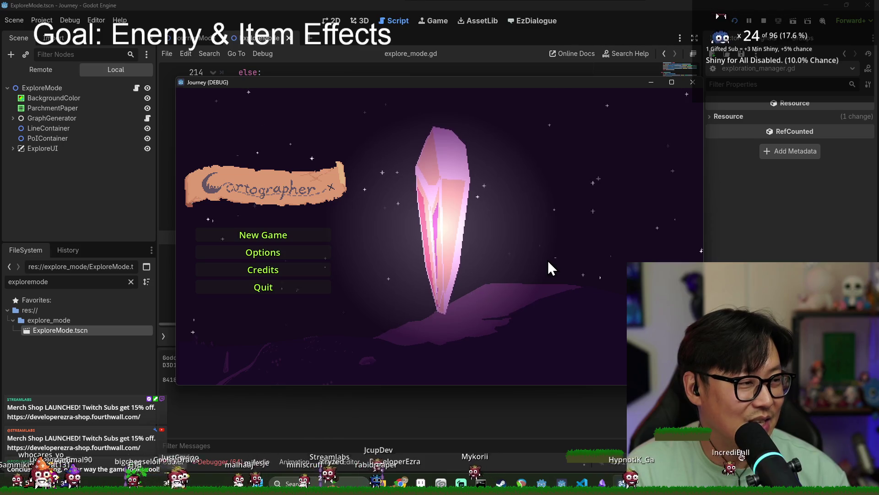
Start a new game and spend all three moves via the middle and left nodes to collect an item.
click(291, 232)
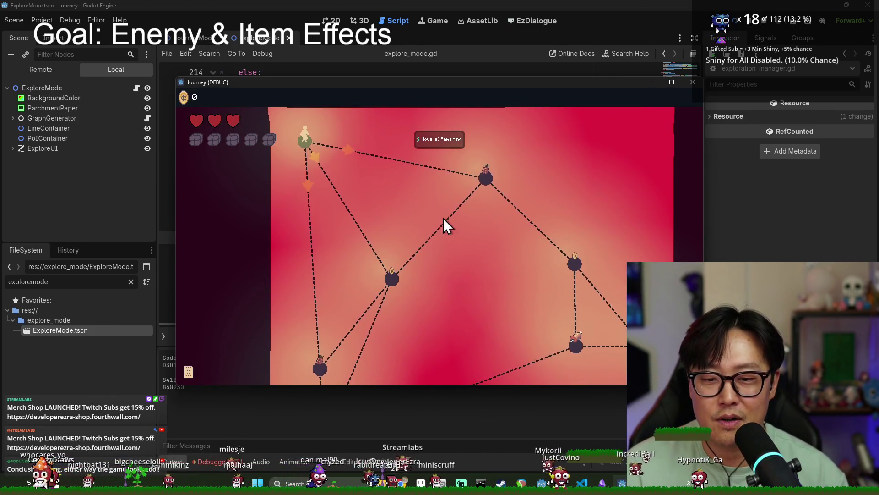
scroll(483, 182, down, 3)
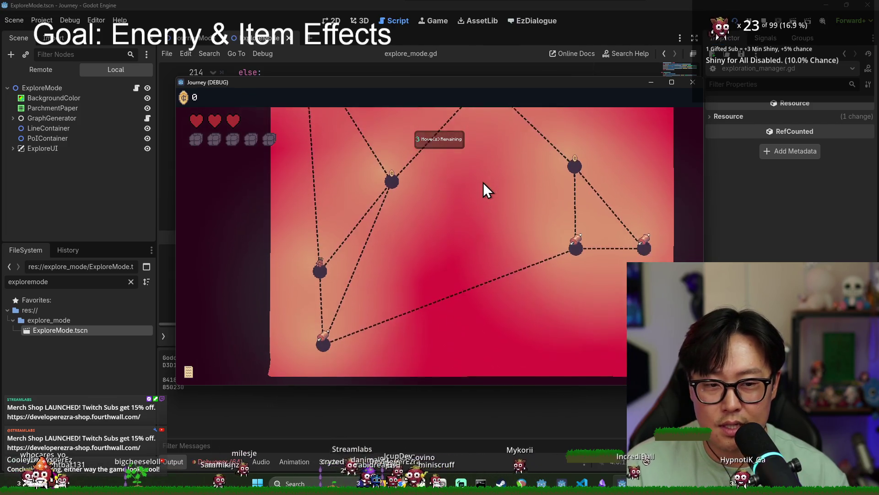
scroll(339, 318, up, 3)
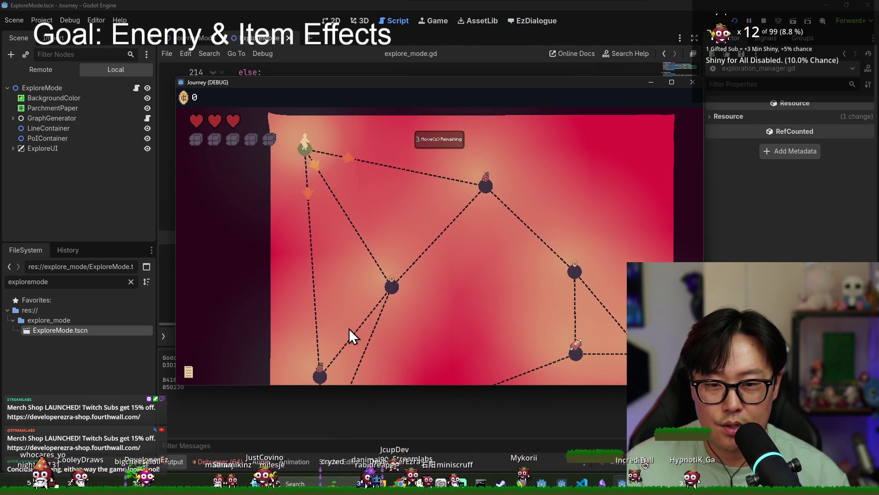
scroll(390, 300, down, 3)
scroll(388, 289, up, 2)
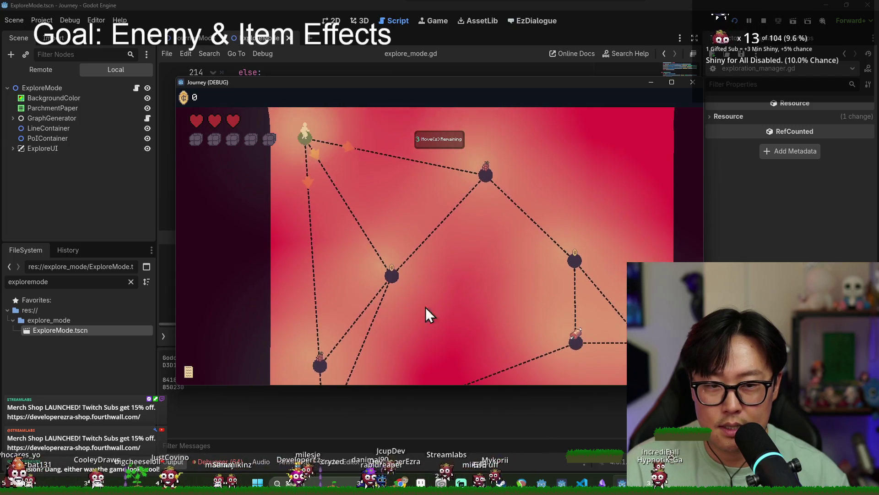
click(391, 259)
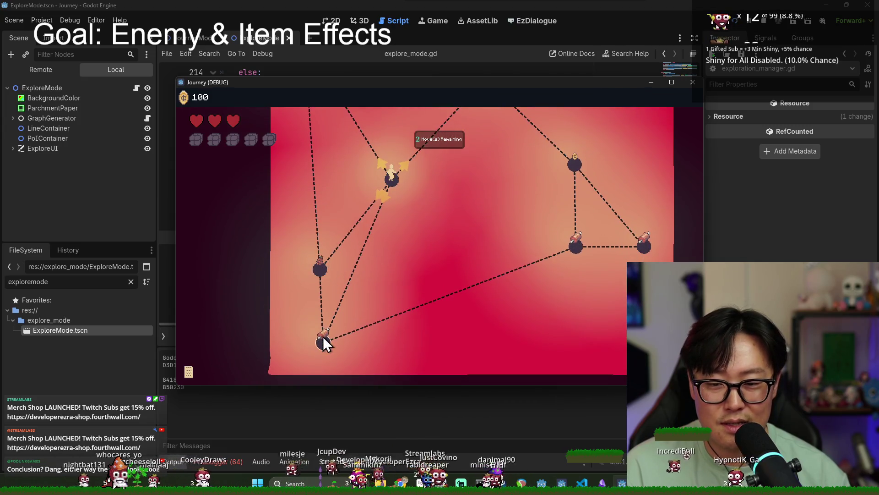
click(316, 271)
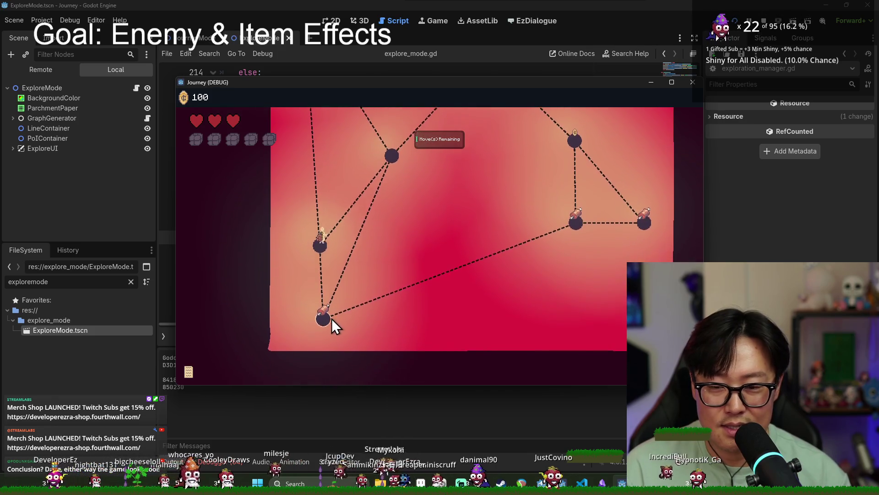
click(325, 309)
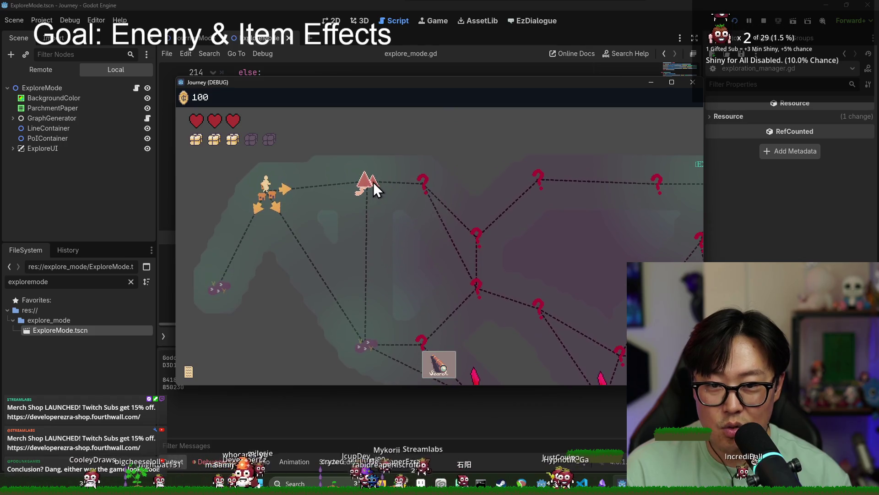
Enter the tent encounter, collect the grape, continue to the next tent, then switch to Discord.
click(368, 186)
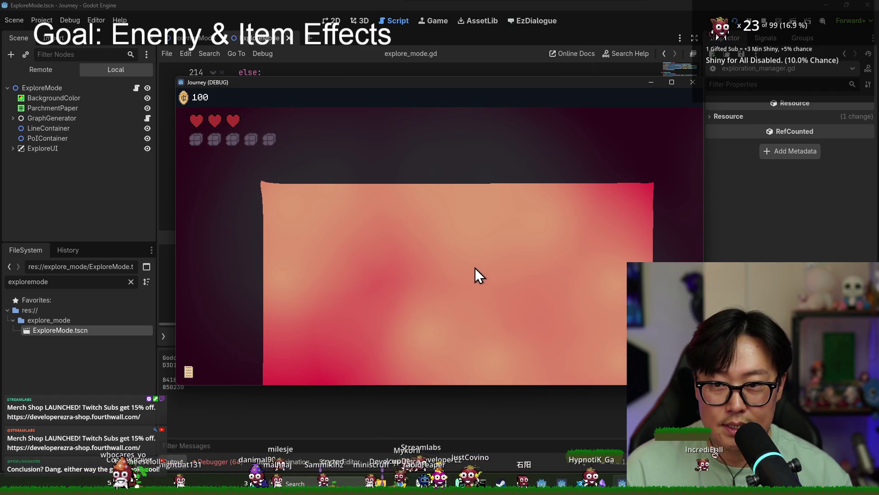
click(449, 265)
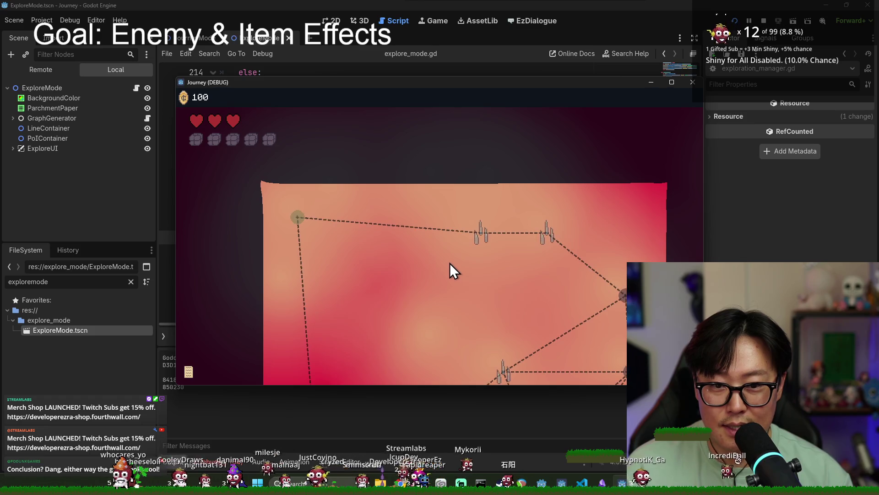
scroll(467, 259, down, 5)
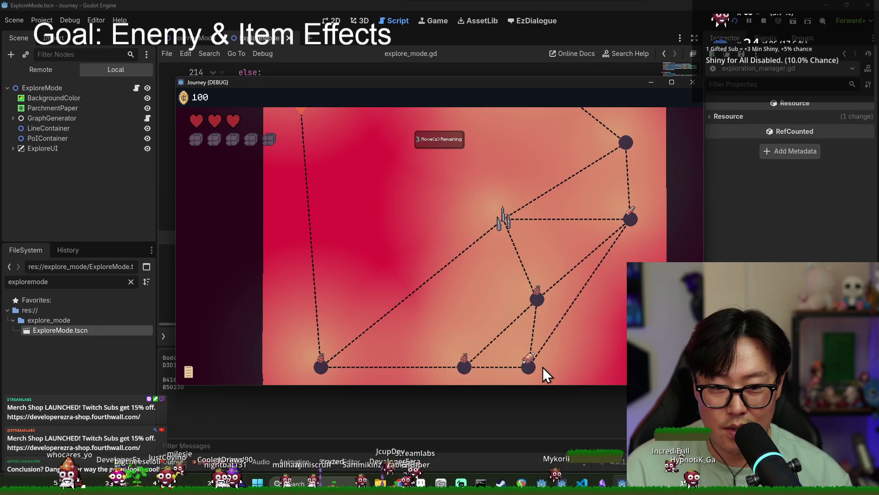
click(328, 362)
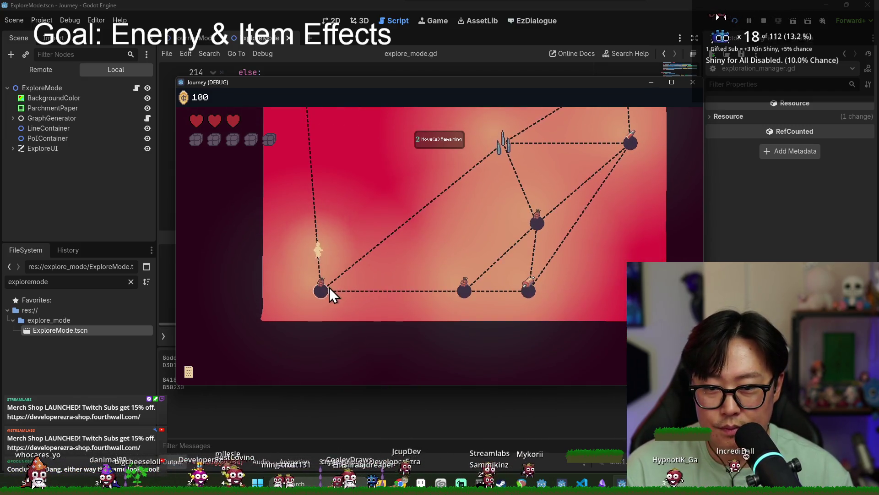
click(459, 292)
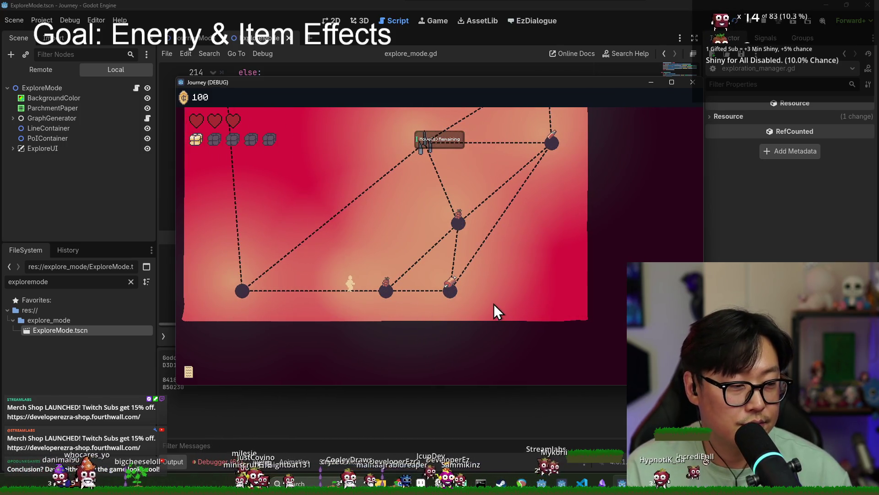
click(487, 293)
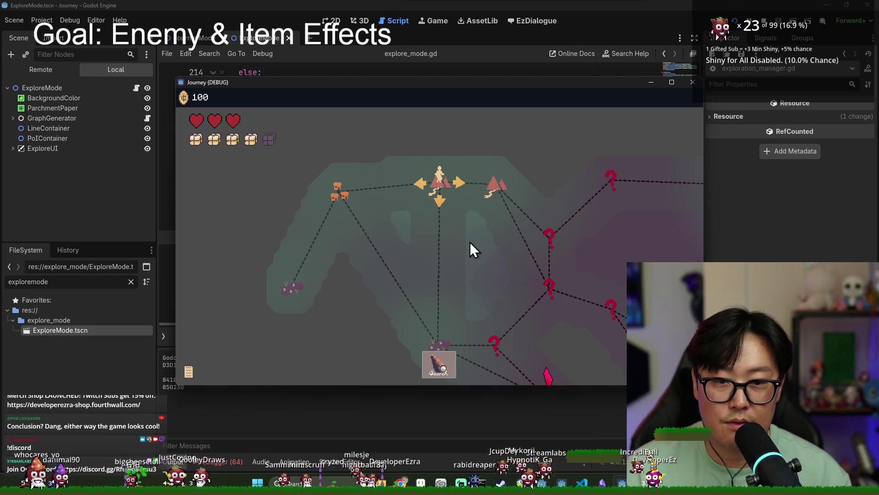
key(Right)
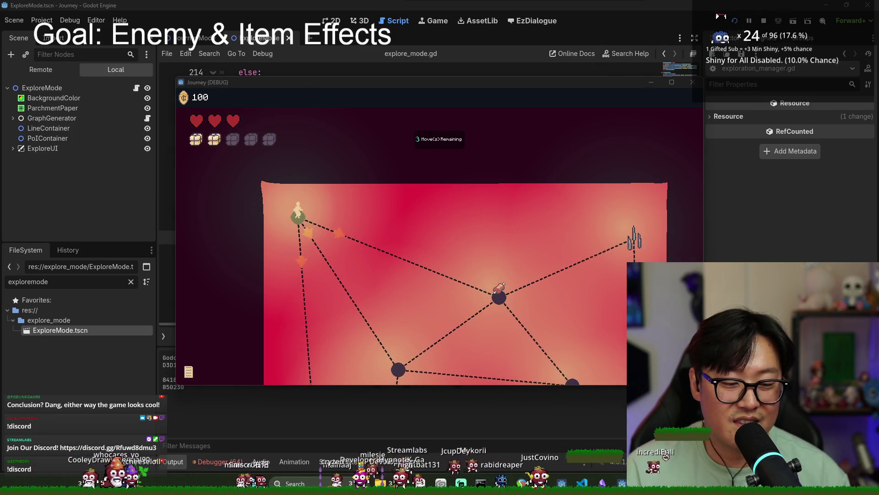
key(alt+Tab)
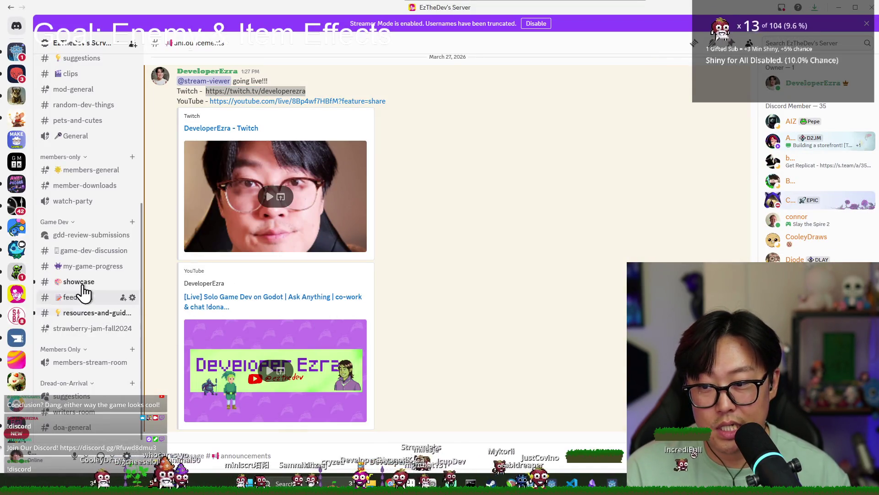
Scroll through the my-game-progress channel's recent posts, then close Discord.
click(97, 268)
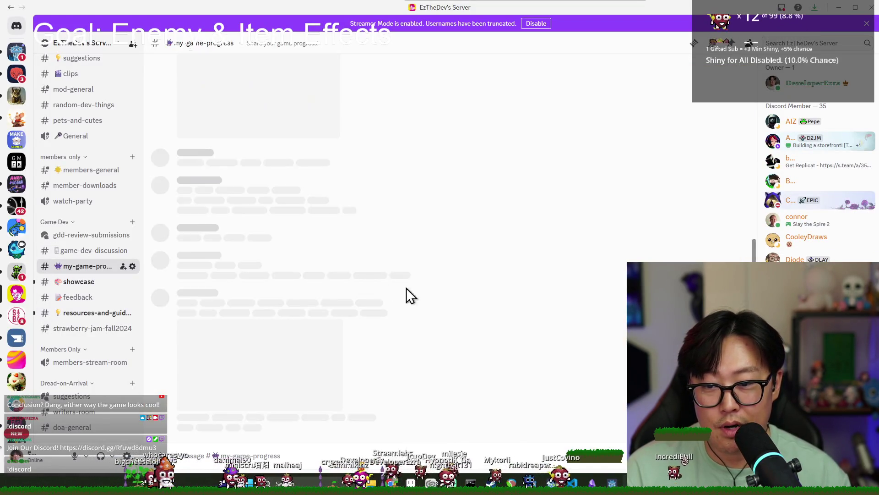
scroll(374, 335, up, 15)
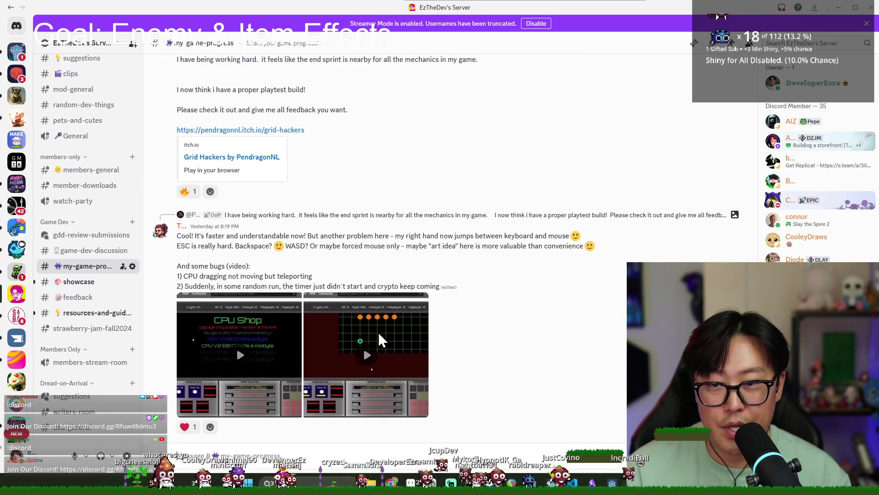
scroll(385, 334, up, 15)
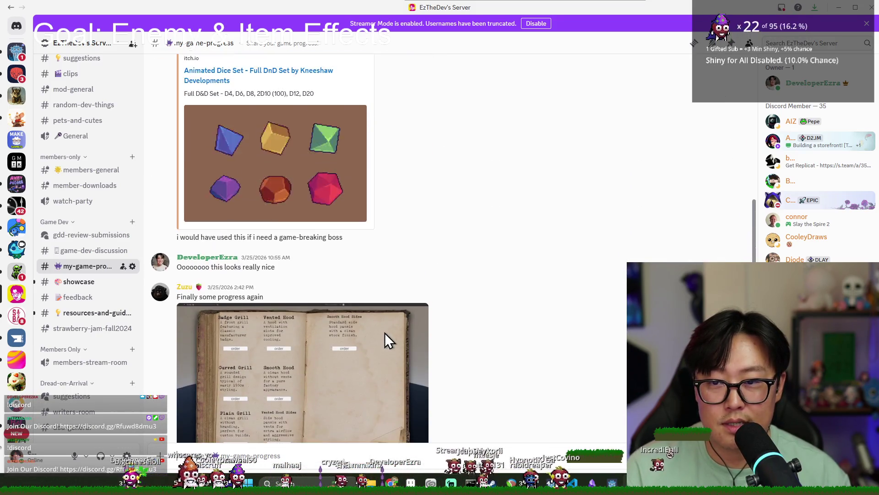
scroll(394, 325, up, 15)
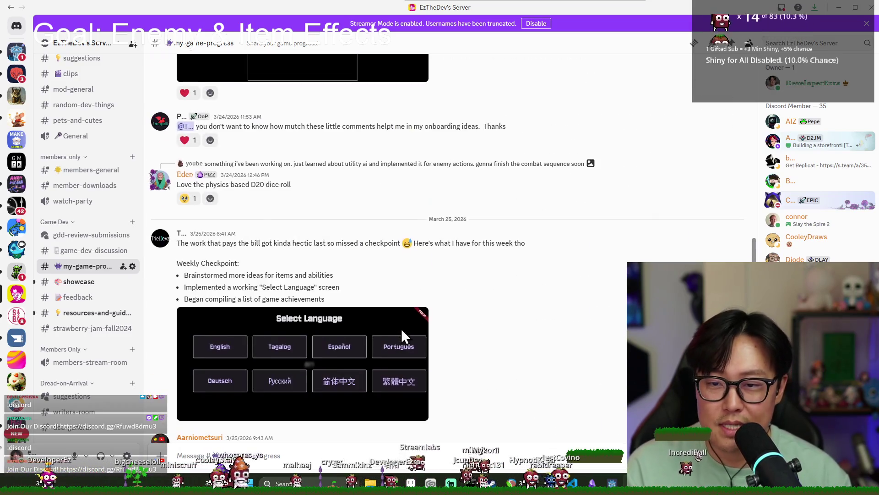
scroll(393, 316, up, 15)
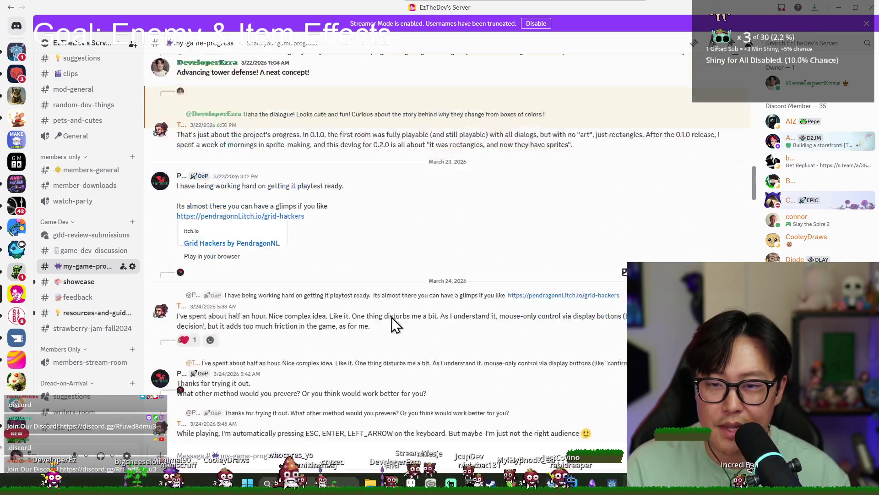
scroll(399, 307, down, 15)
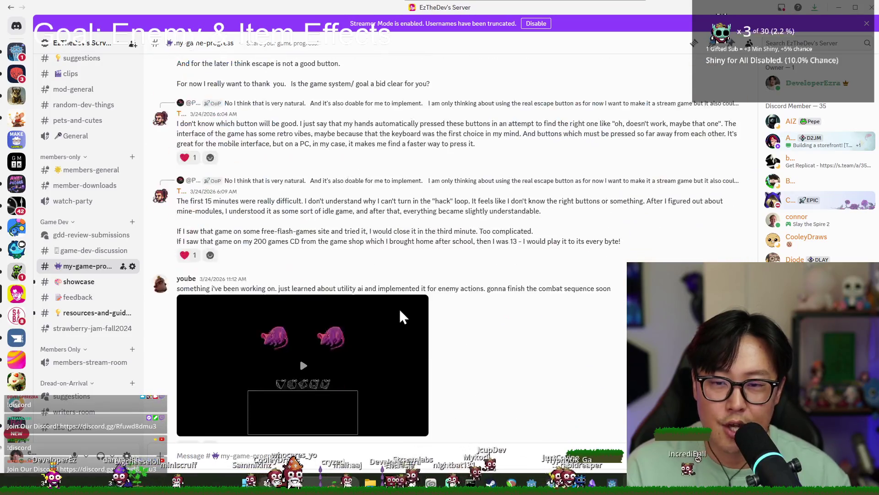
scroll(405, 300, down, 5)
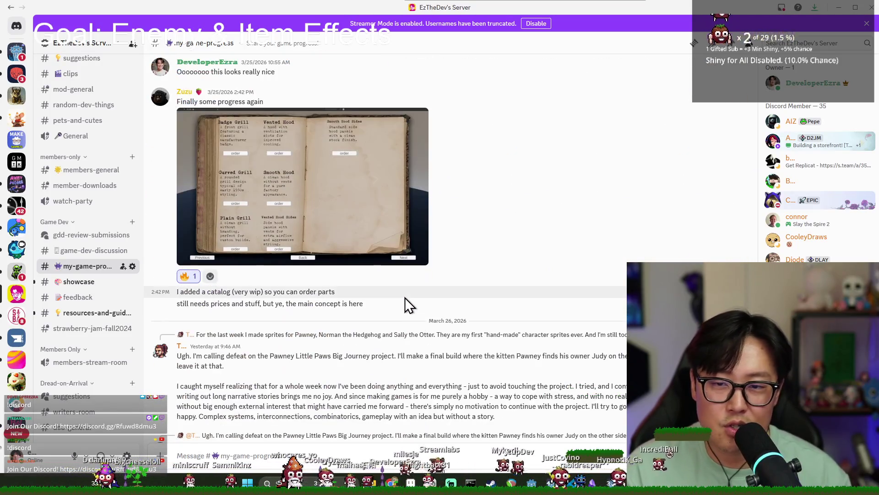
scroll(421, 293, down, 7)
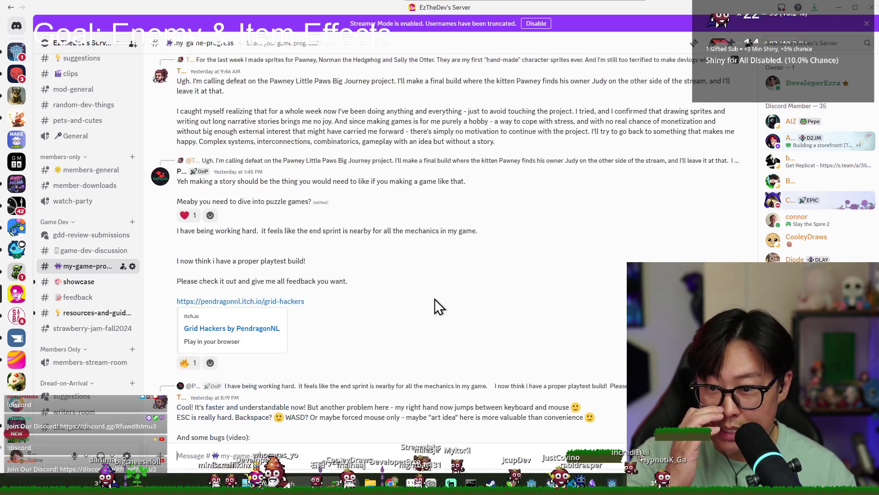
scroll(416, 271, down, 8)
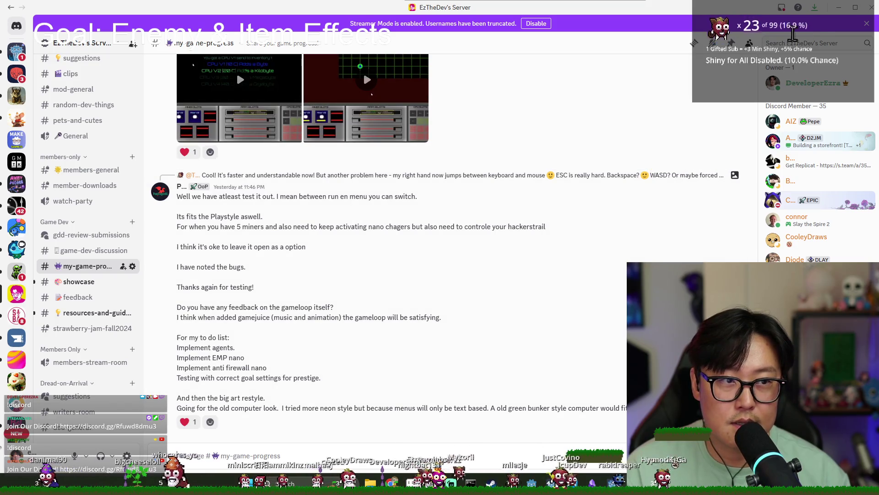
click(872, 8)
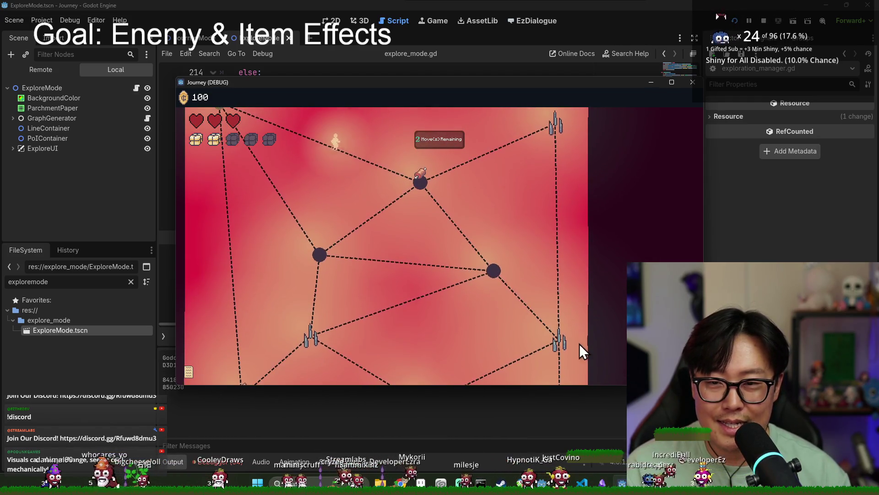
Move to the next node to gain two items, then enter the trees node on the overview map.
mouse_move(562, 345)
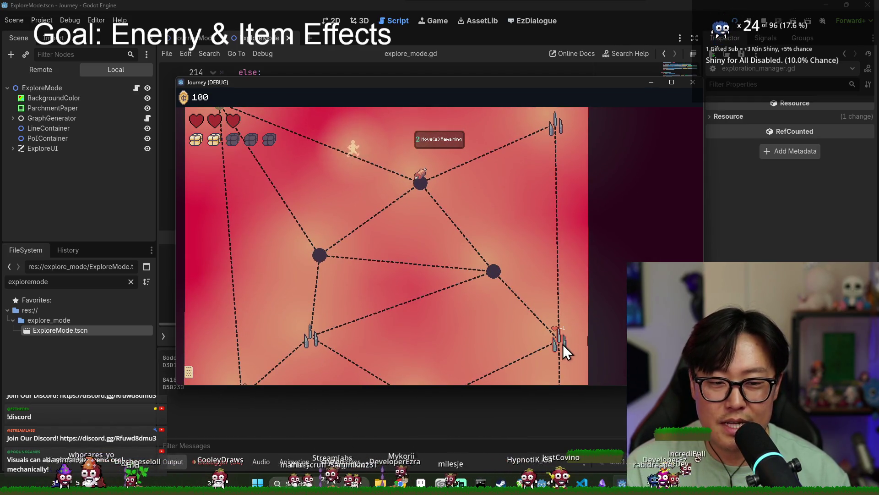
click(494, 271)
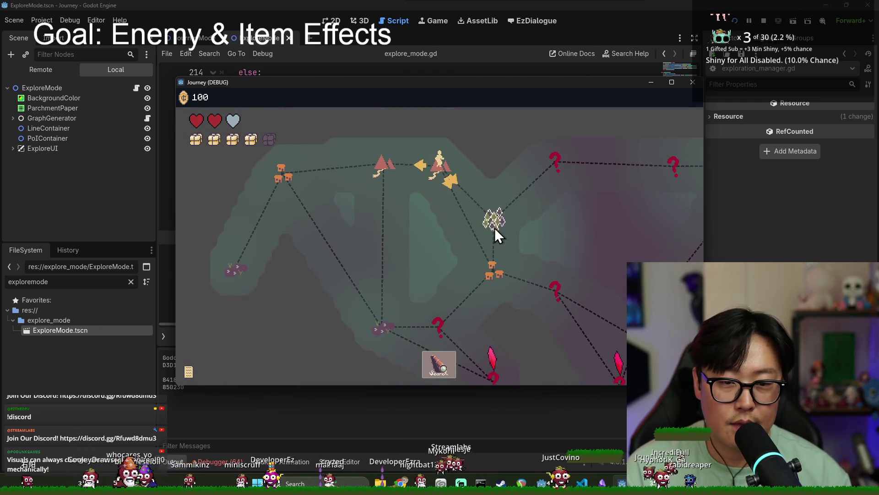
click(495, 227)
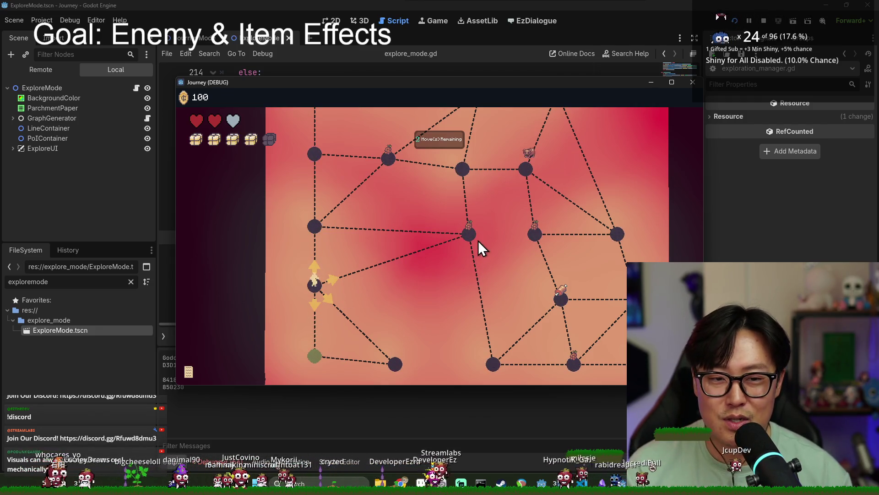
mouse_move(480, 257)
mouse_down()
mouse_move(483, 303)
mouse_move(467, 276)
mouse_up()
click(467, 272)
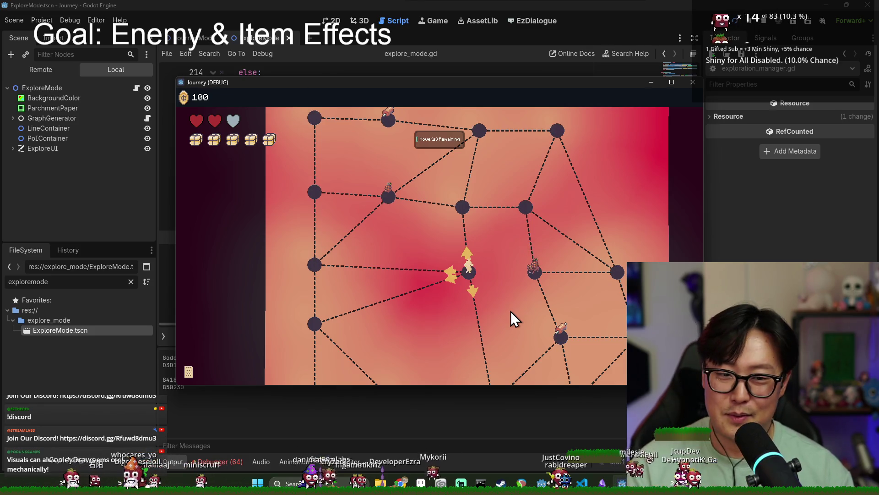
scroll(479, 304, down, 3)
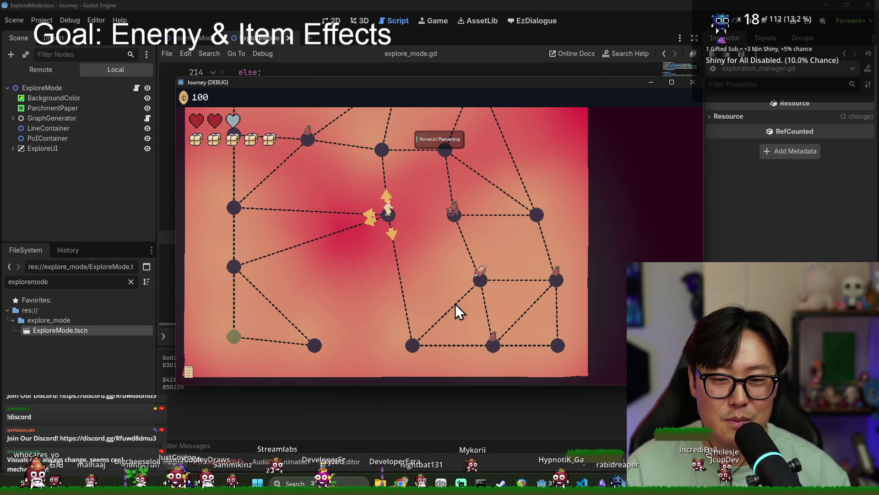
scroll(526, 257, up, 3)
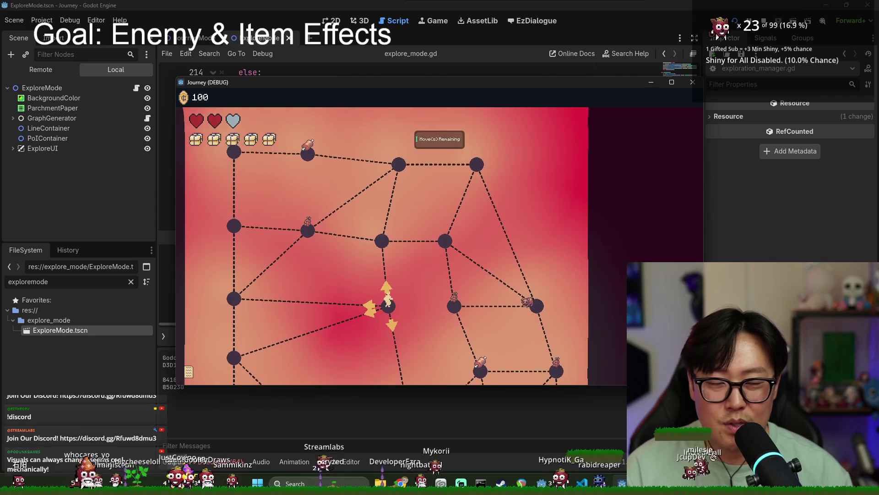
scroll(529, 256, up, 3)
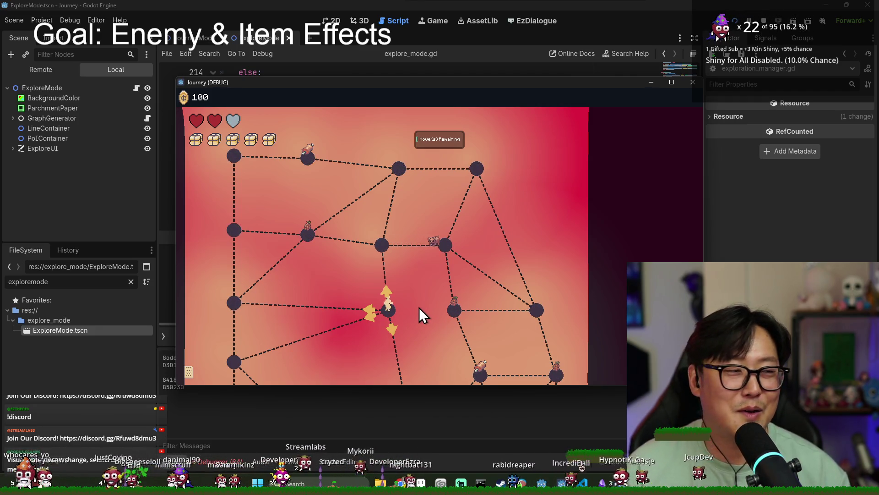
scroll(419, 307, down, 2)
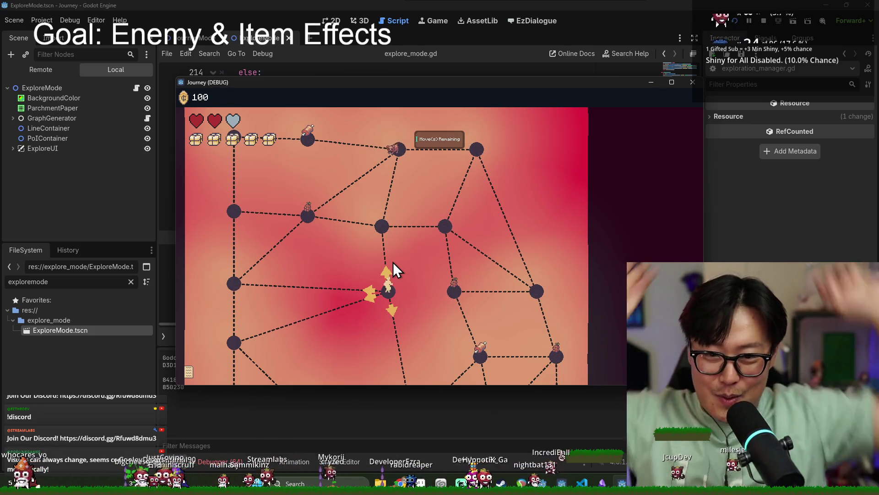
Stop the running game and open Forest.tscn by filtering the FileSystem for 'forest'.
key(F8)
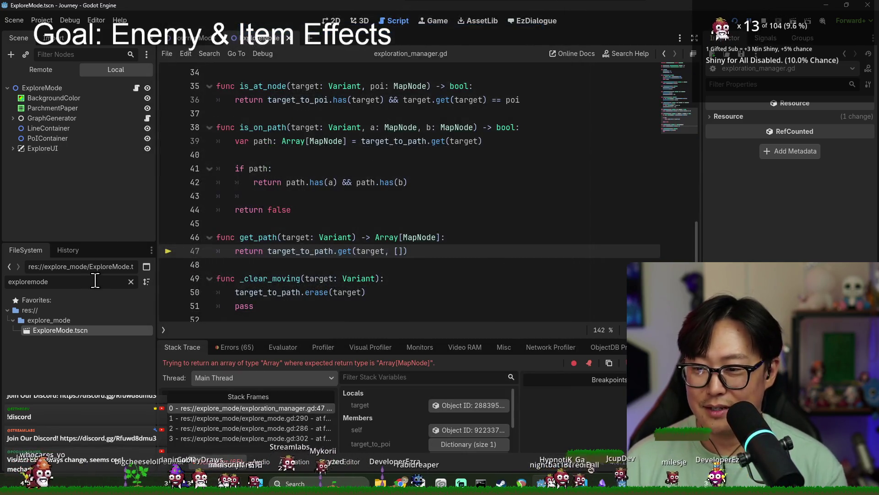
text(M)
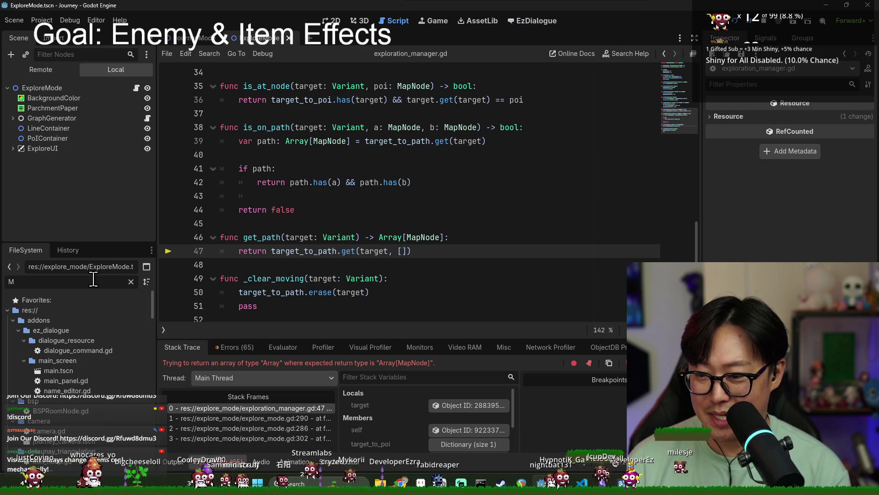
key(BackSpace)
text(forest)
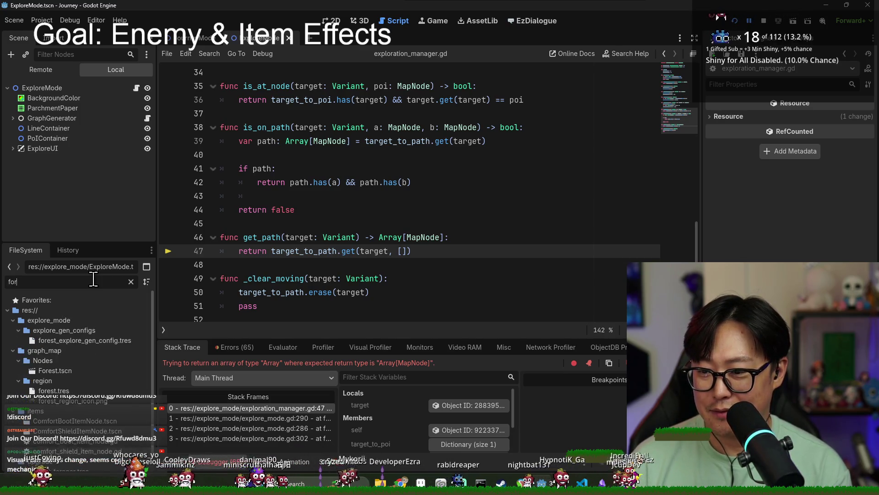
double_click(64, 371)
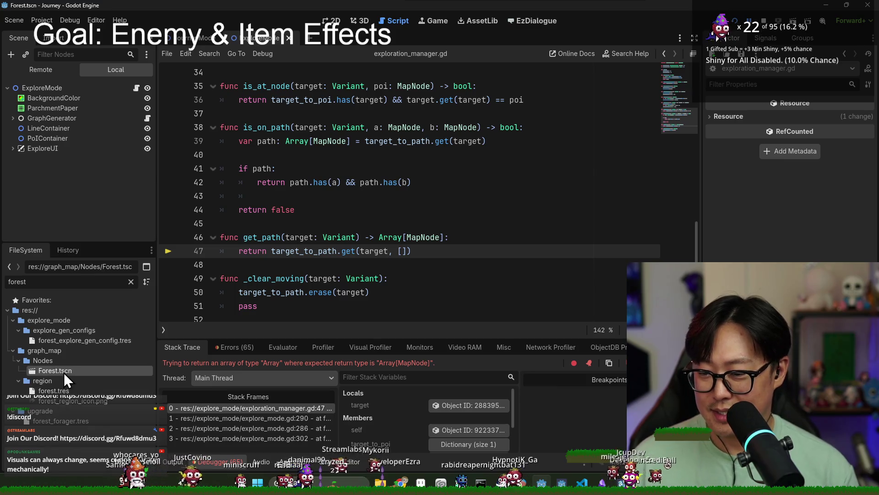
Expand Forest's Explore Gen Config to show Poi Amount 20, then save and run the game.
scroll(760, 247, down, 3)
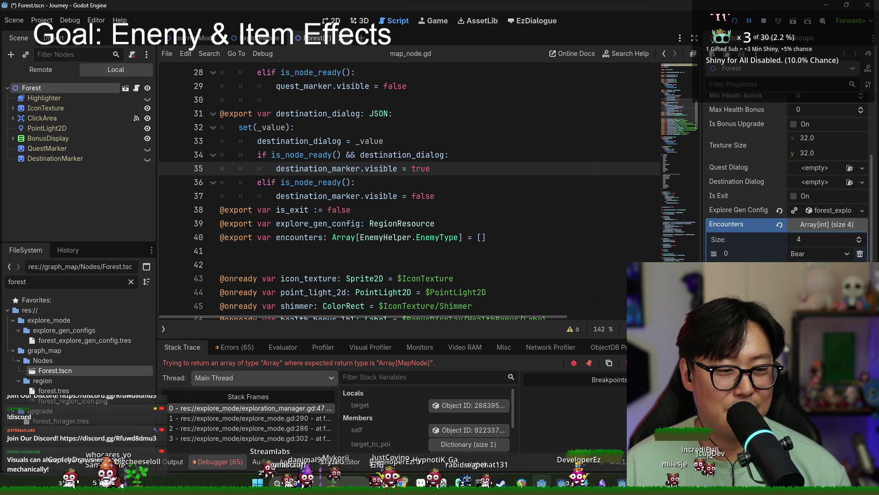
click(818, 210)
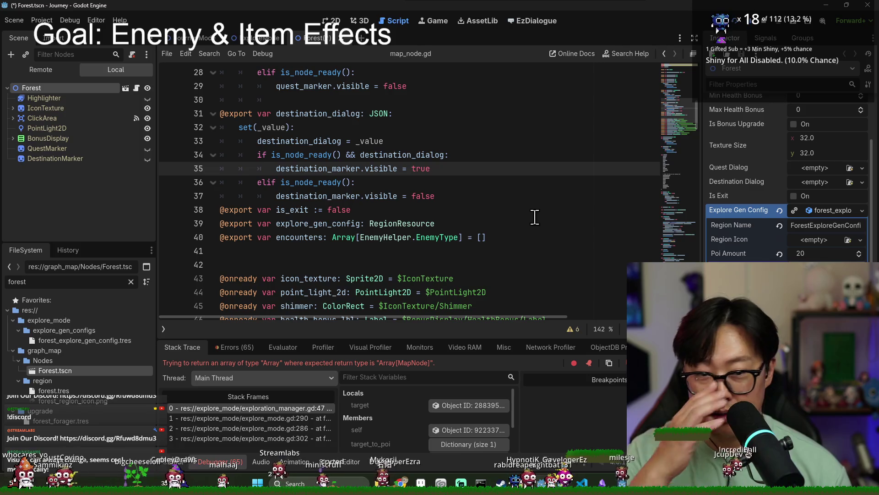
key(F5)
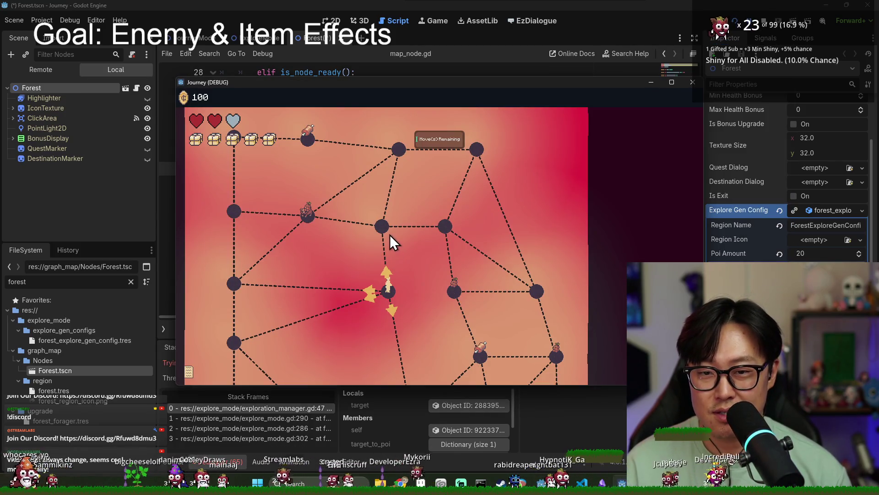
key(F5)
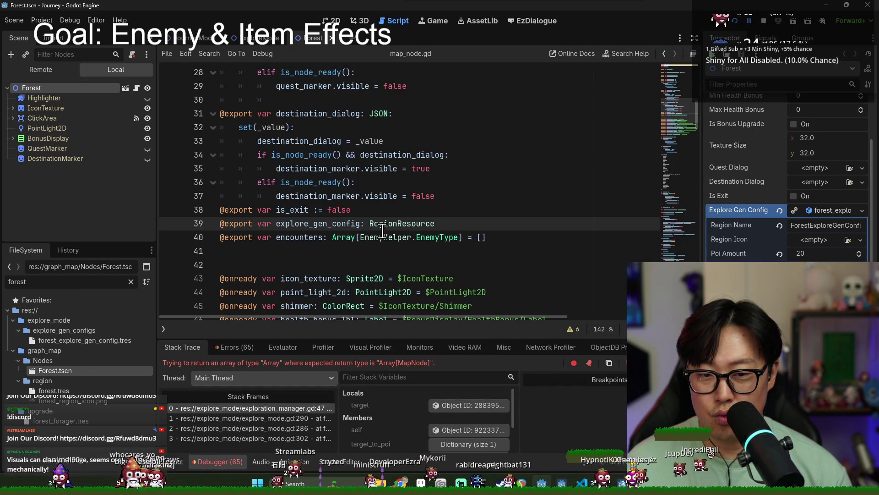
Change get_path's default to '[] as Array[MapNode]' at line 47 and relaunch the game.
click(257, 409)
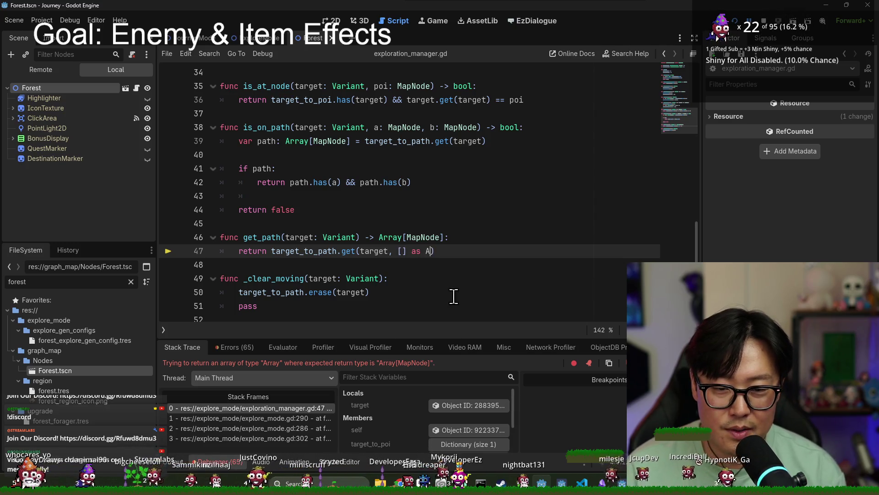
text(Array[MapNode)
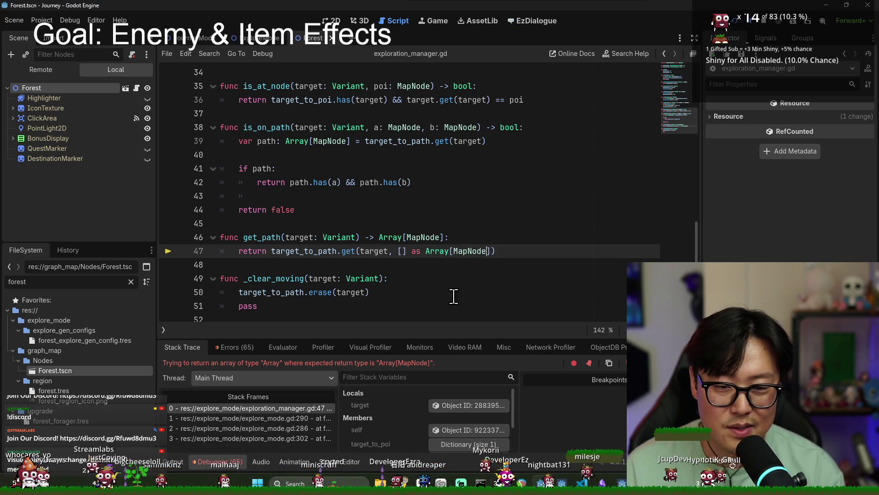
key(F5)
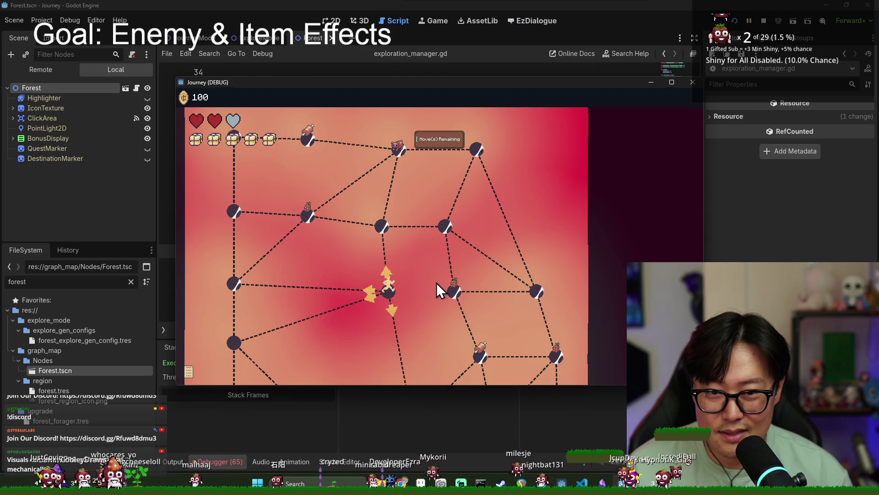
Close the game window, run the project again, and start a New Game.
click(693, 82)
click(740, 20)
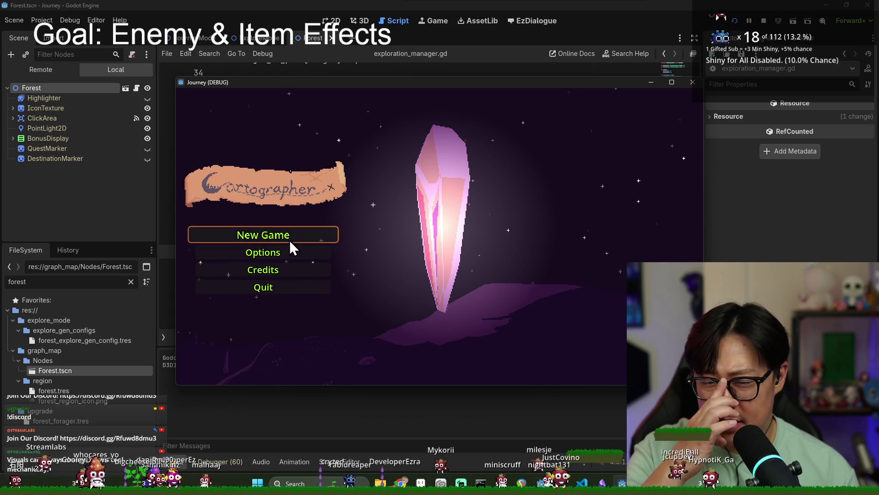
click(289, 238)
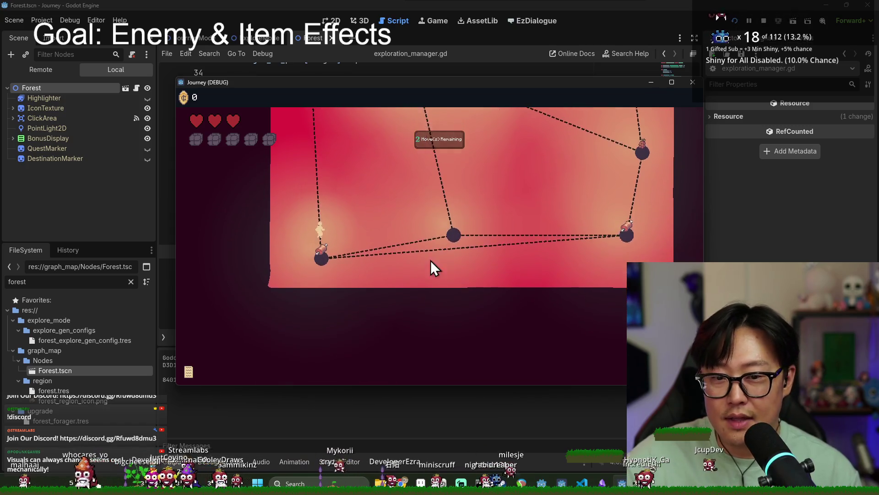
Dismiss the moves and provisions hints, move across nodes, use Search, and enter the next map.
click(446, 207)
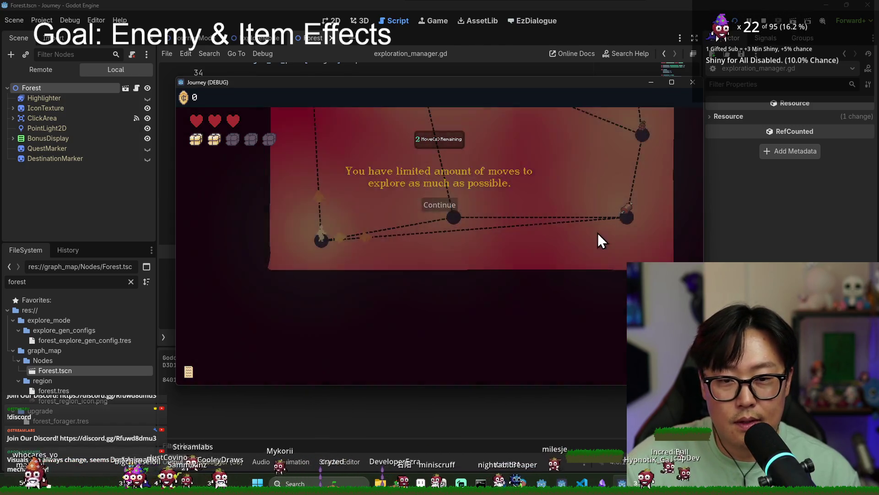
click(623, 219)
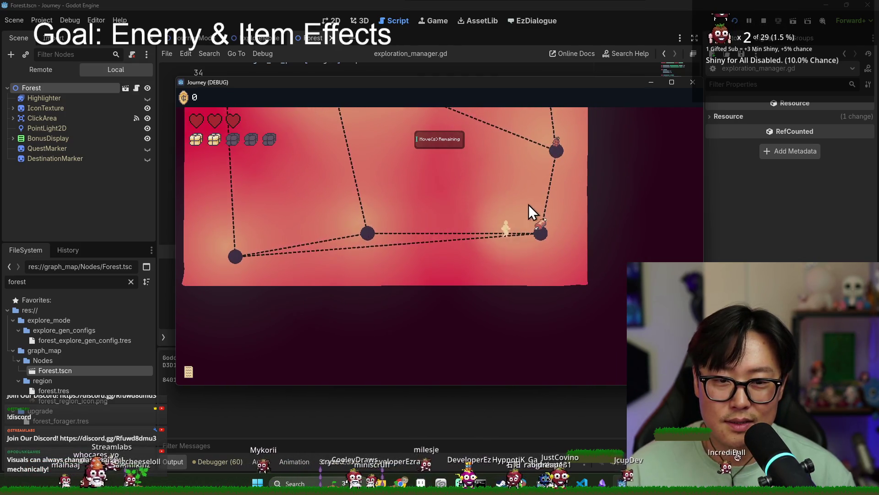
click(549, 160)
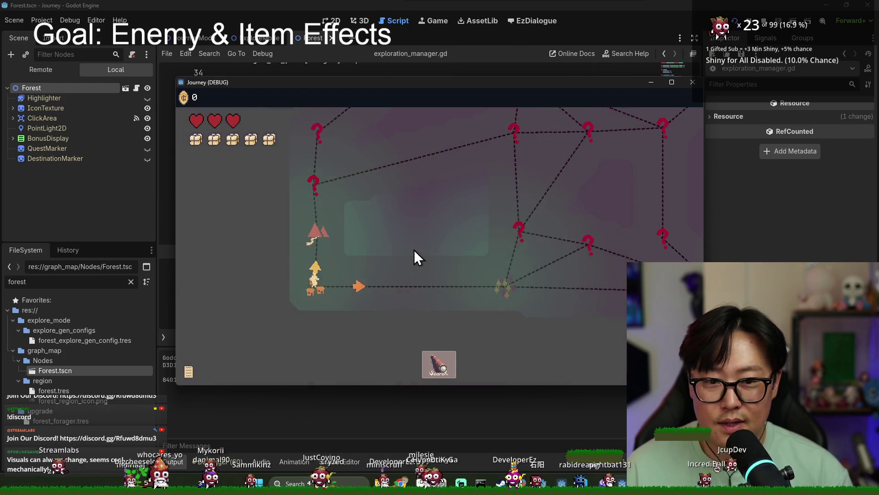
click(315, 289)
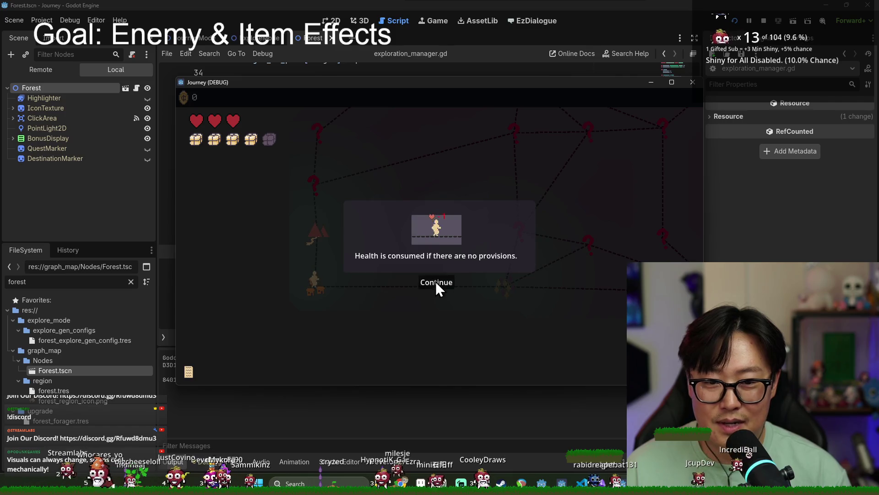
click(436, 284)
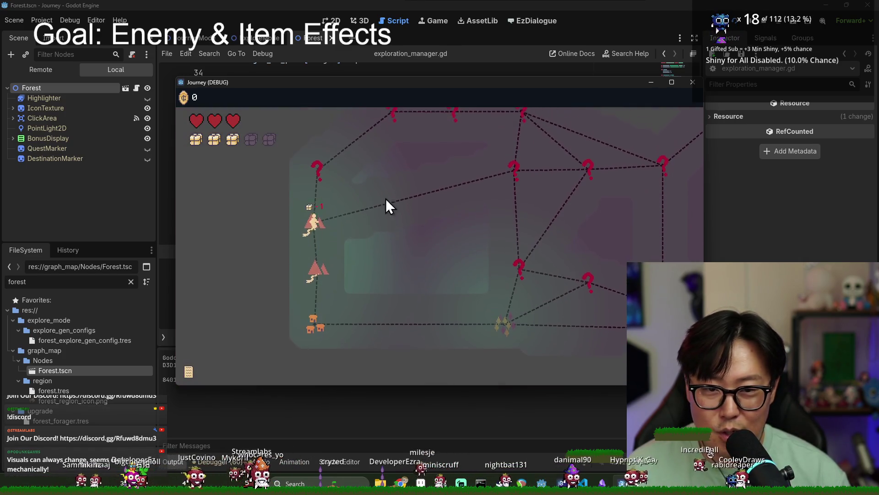
click(509, 288)
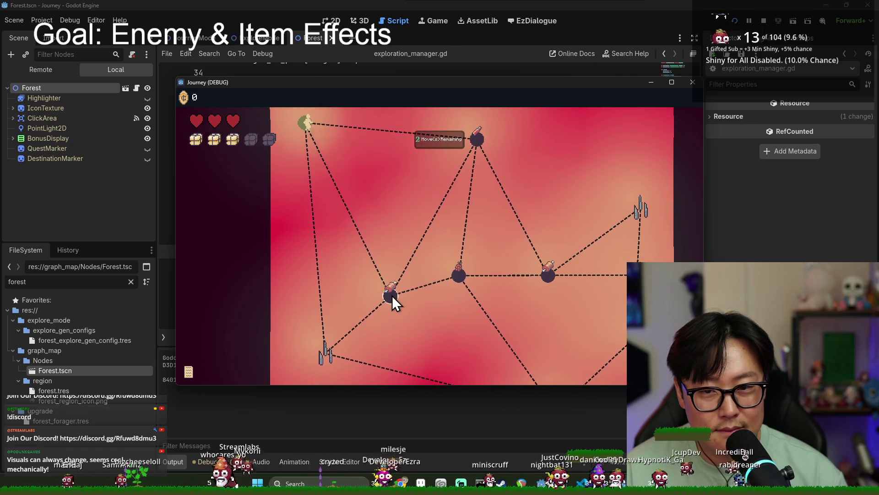
Move across nodes, collect the item and bottle, and continue on the overview map.
click(392, 295)
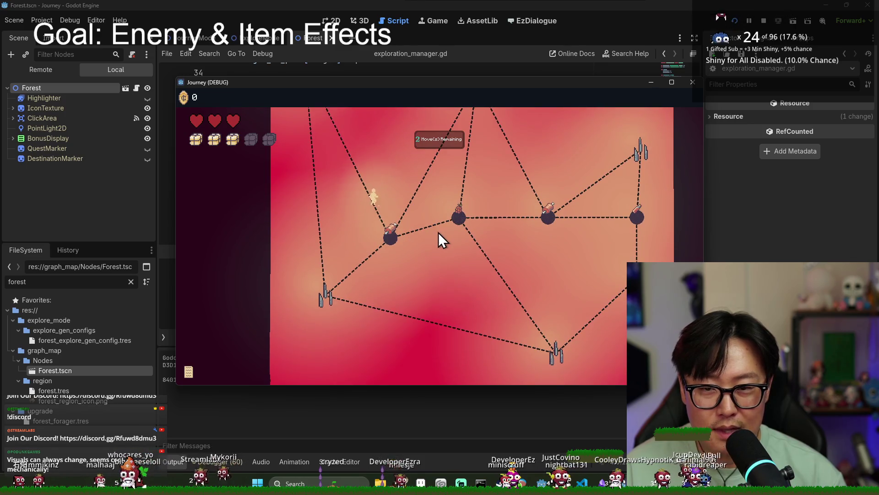
click(454, 223)
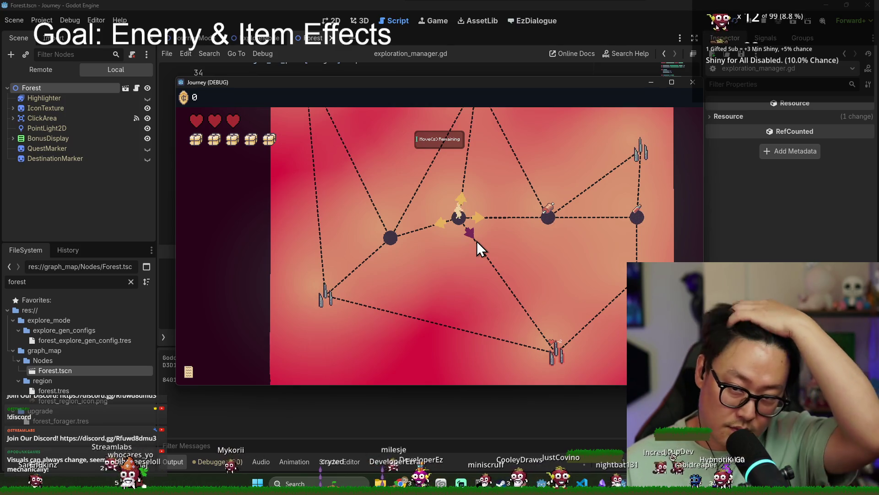
click(552, 220)
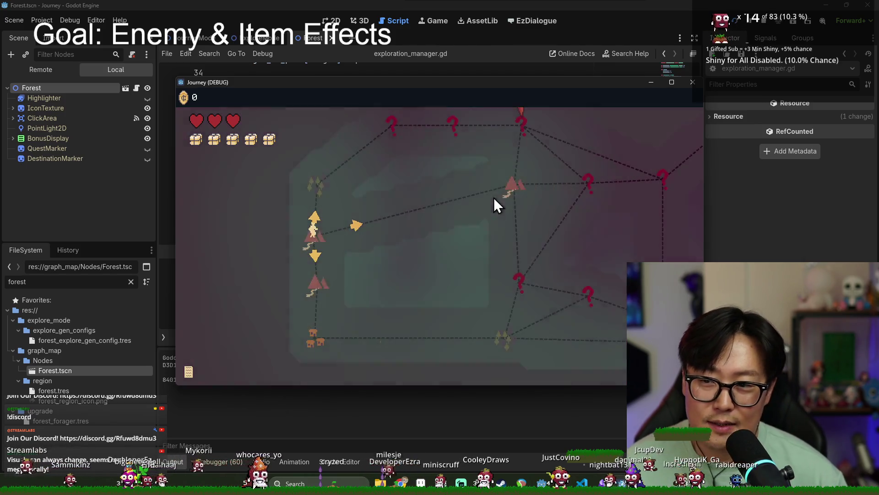
click(339, 224)
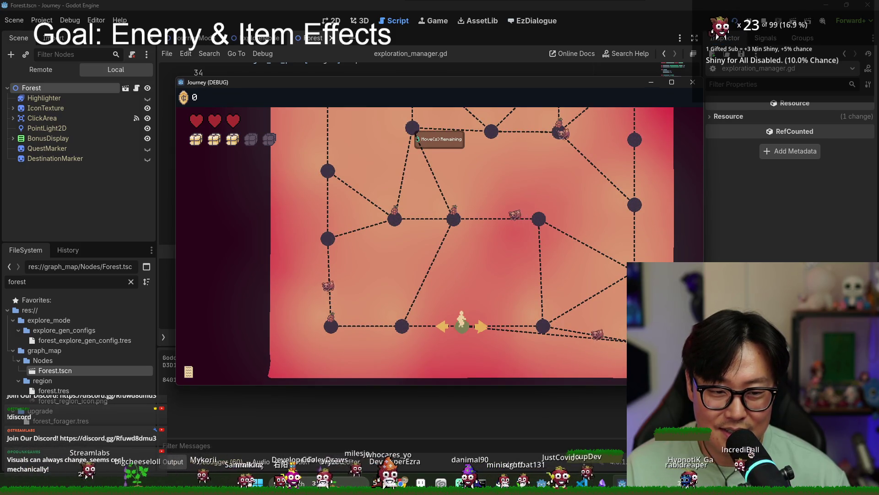
click(543, 327)
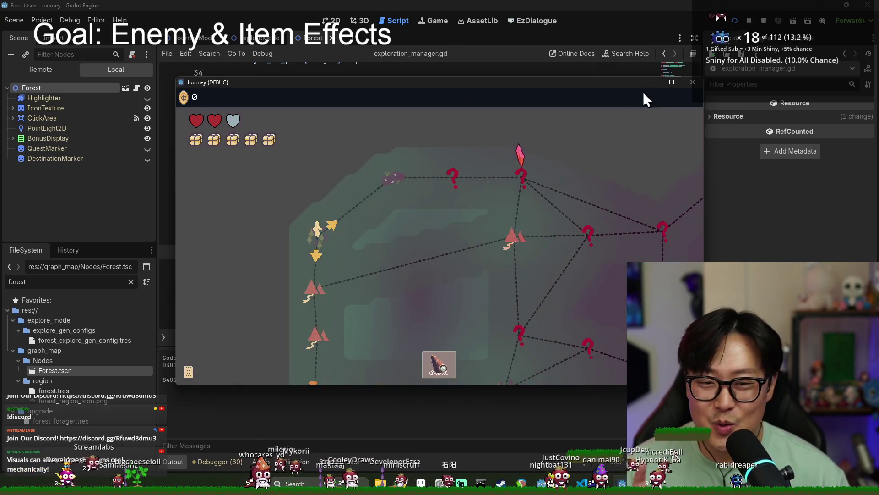
Stop the Journey debug game and return to exploration_manager.gd.
click(761, 24)
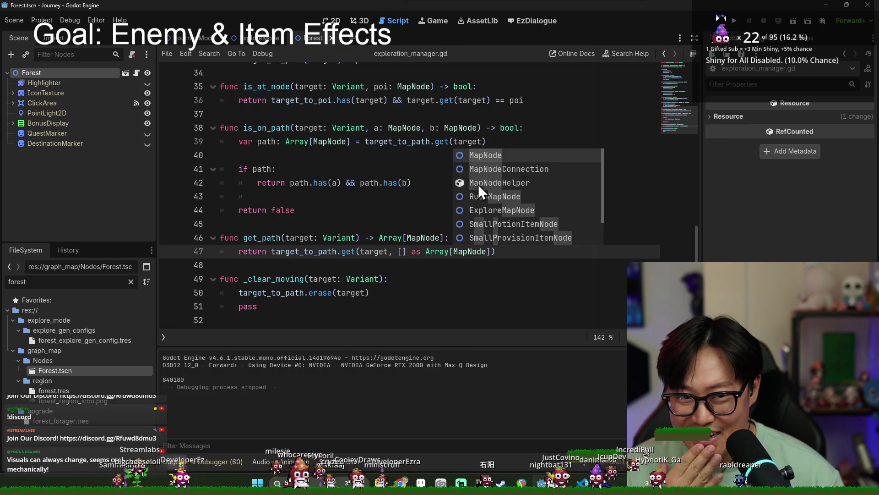
click(402, 169)
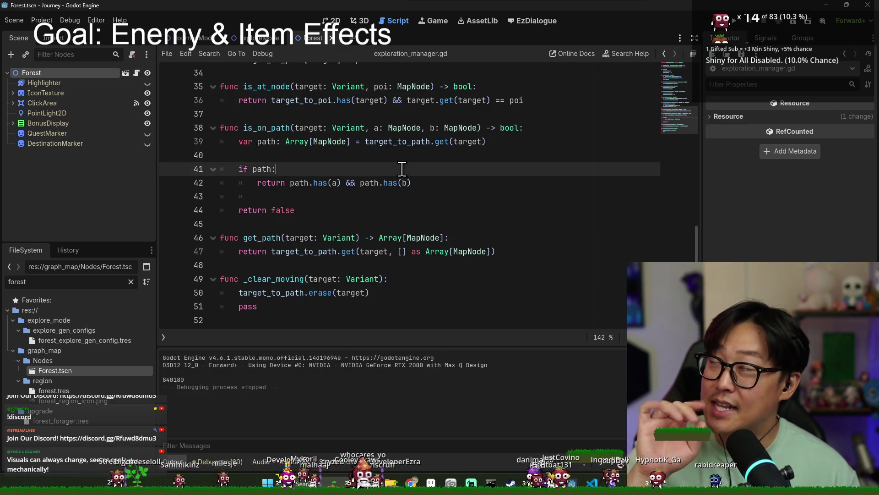